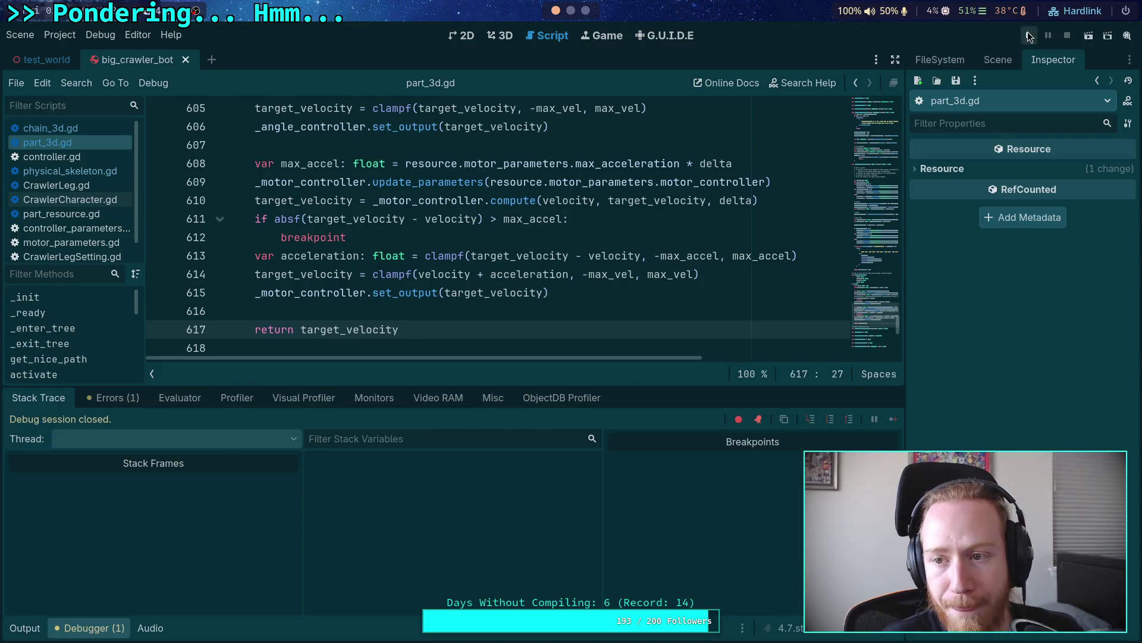
Step: Run the crawler bot and return to the editor paused at the line 612 breakpoint
click(1028, 36)
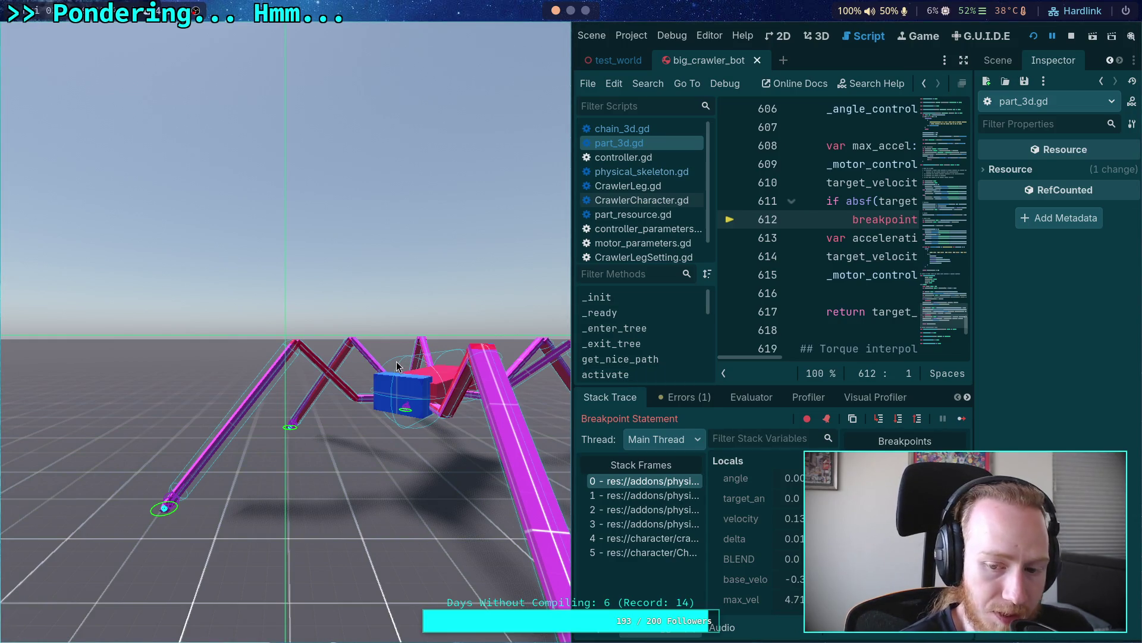
key(super+m)
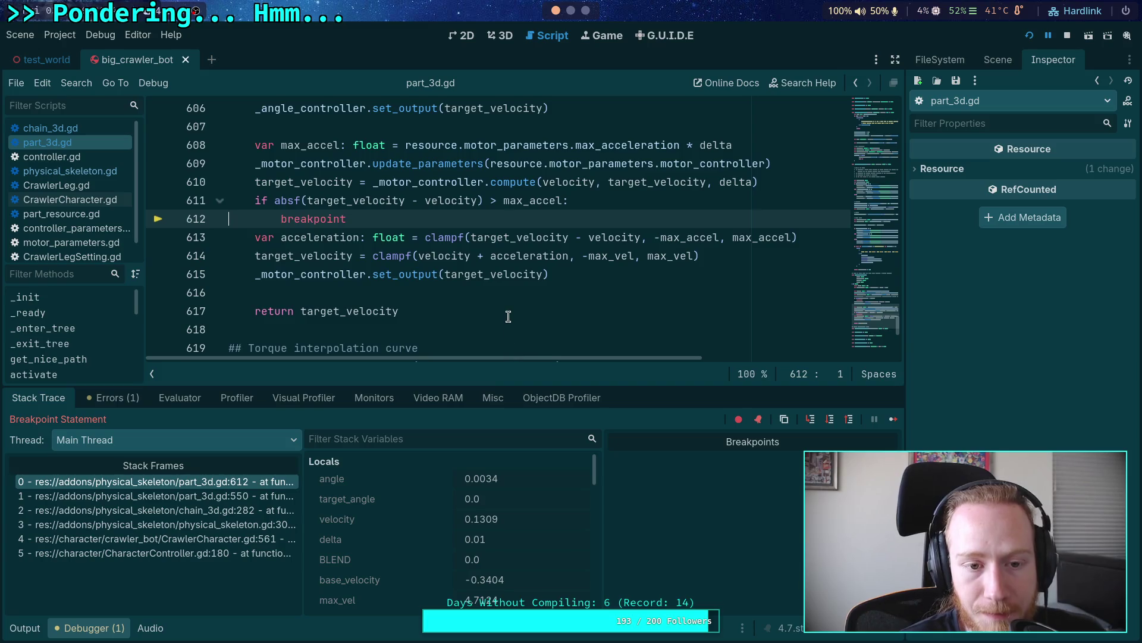
scroll(509, 316, down, 1)
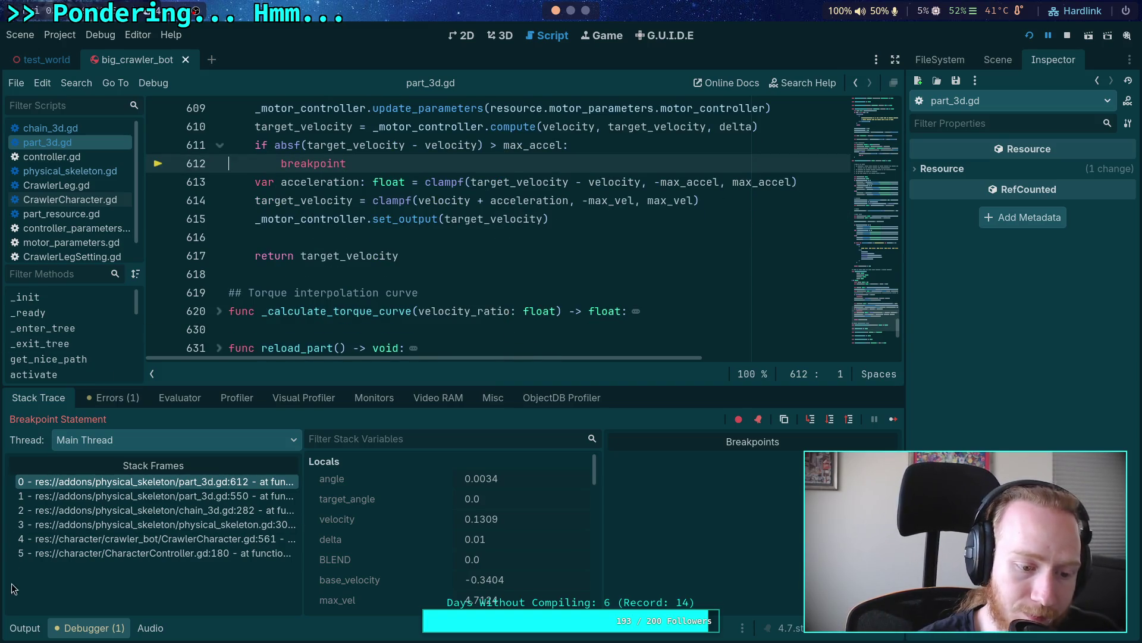
click(27, 627)
click(87, 627)
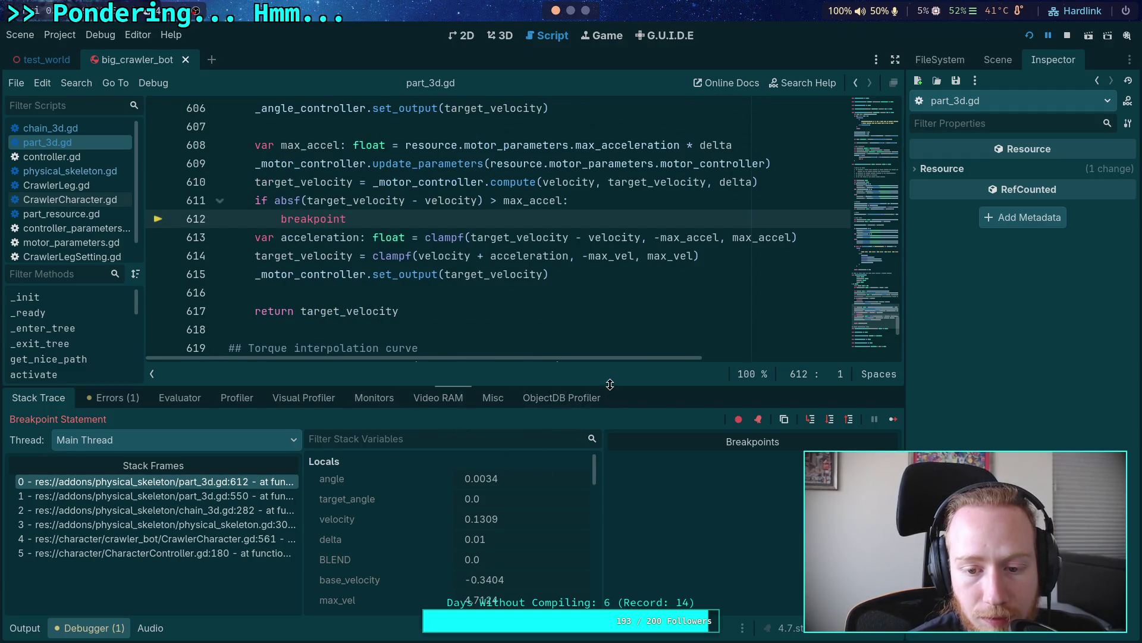
Step: Enlarge the debugger and inspector to inspect the local variables, then step over to line 613
drag(604, 386, 607, 351)
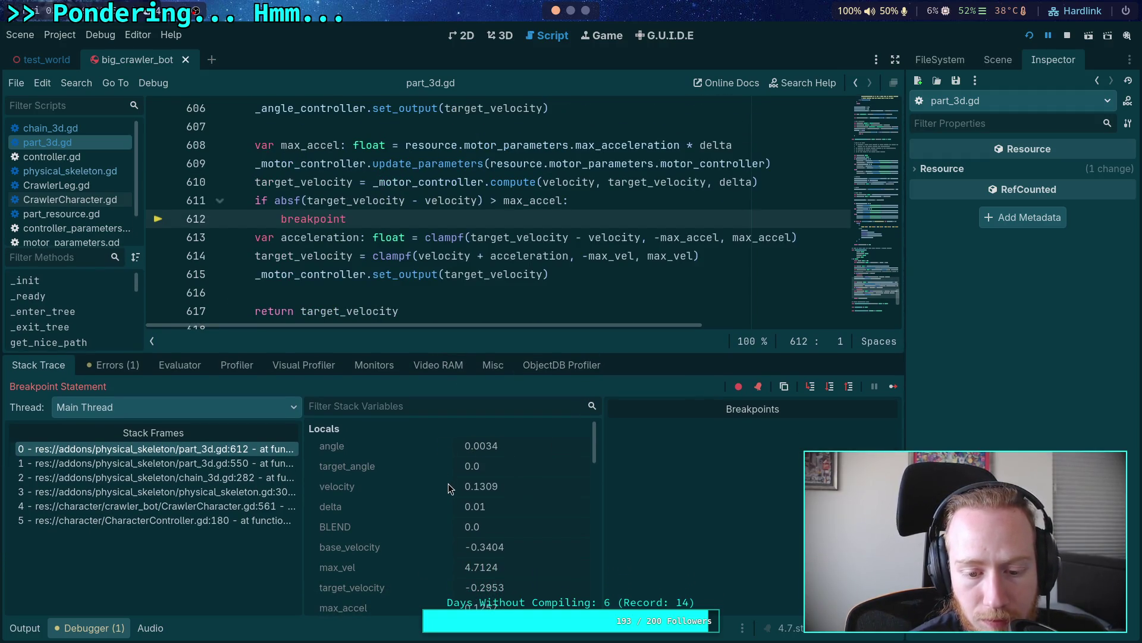
scroll(451, 487, down, 1)
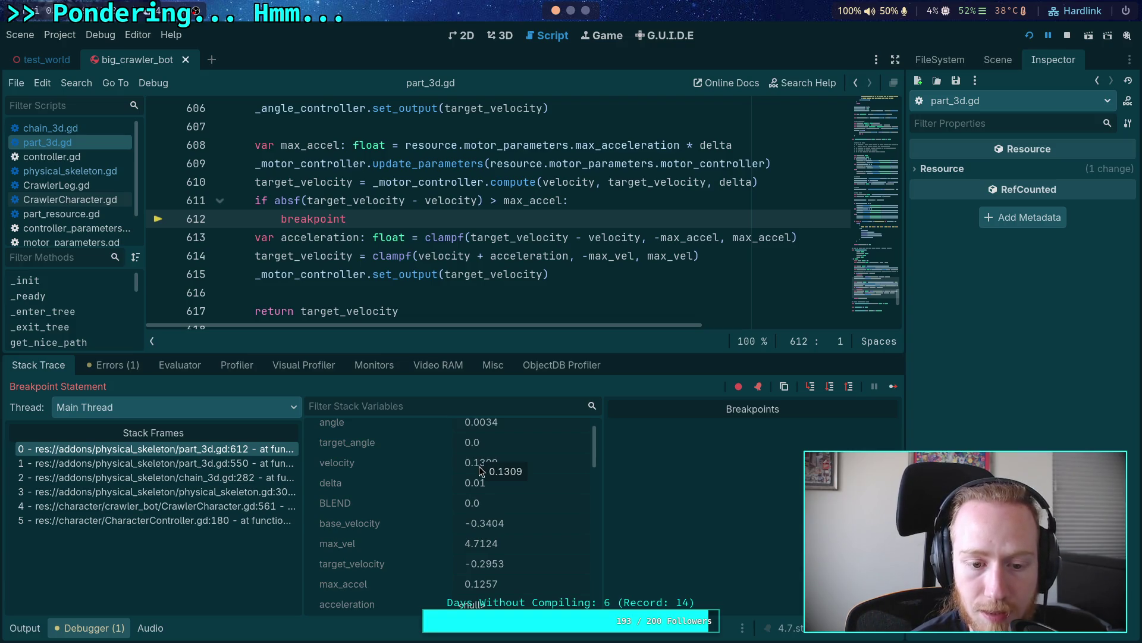
scroll(479, 466, up, 1)
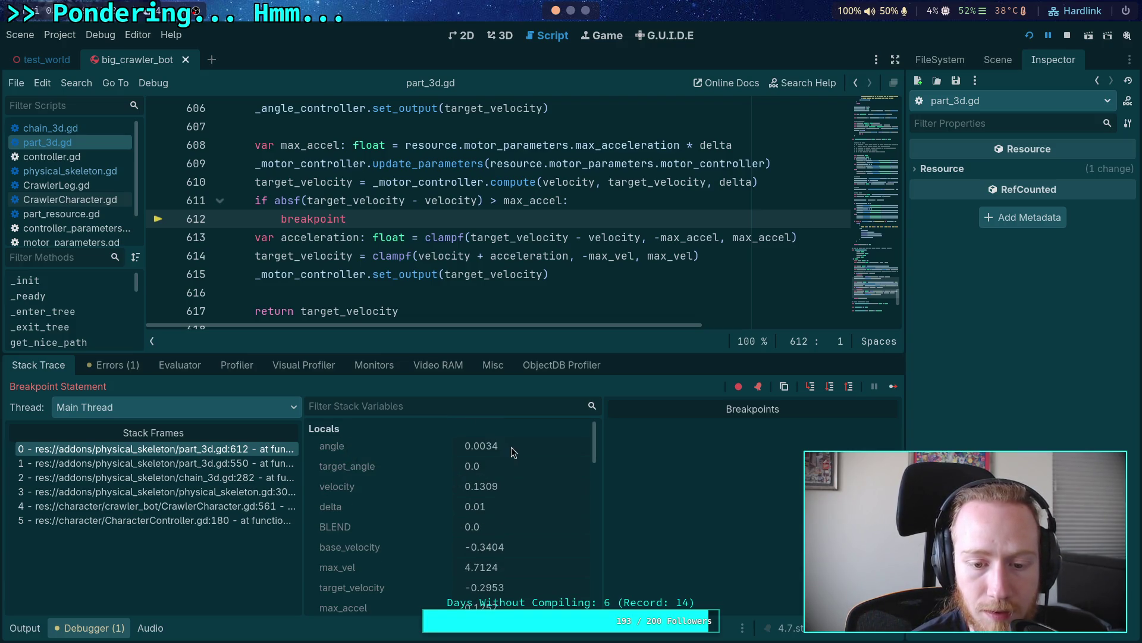
scroll(419, 235, up, 2)
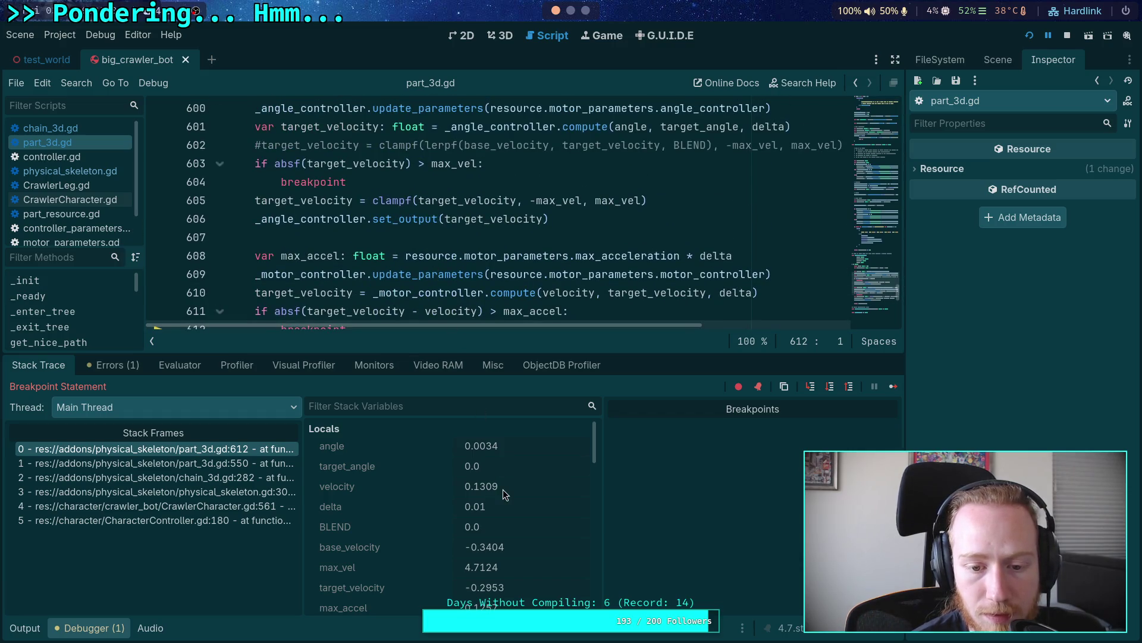
scroll(501, 495, down, 3)
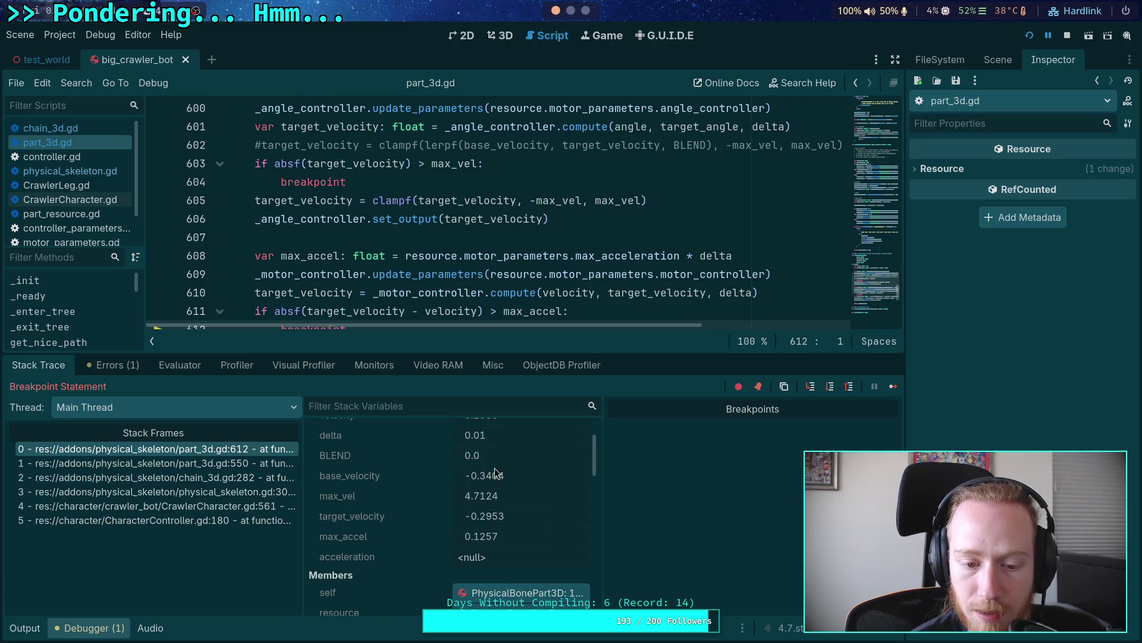
scroll(485, 294, down, 3)
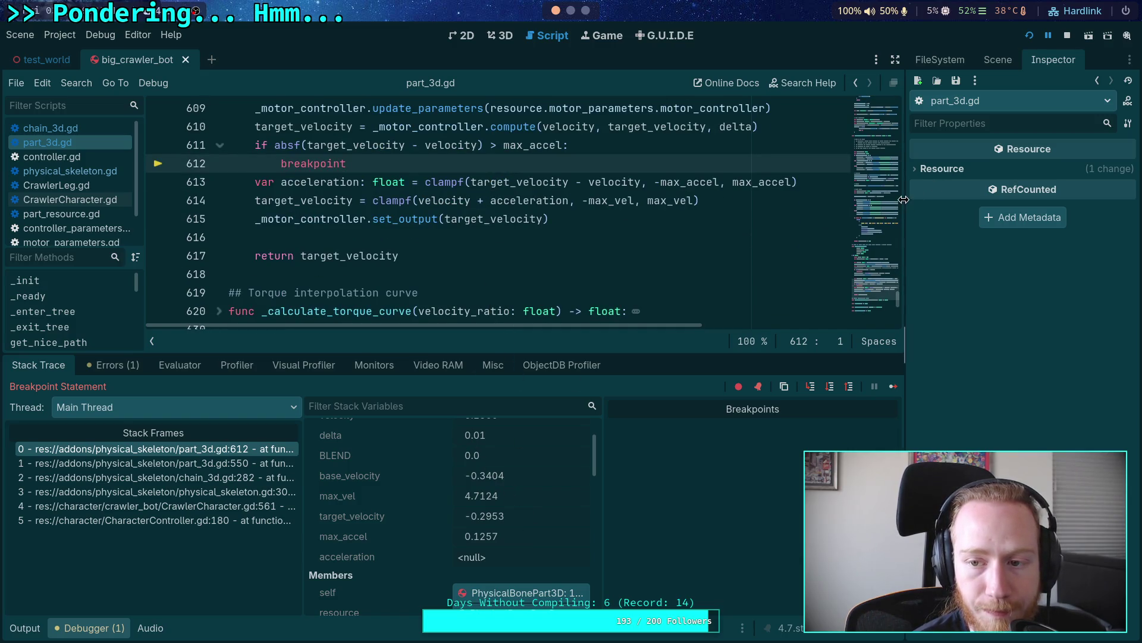
drag(905, 345, 857, 345)
click(782, 387)
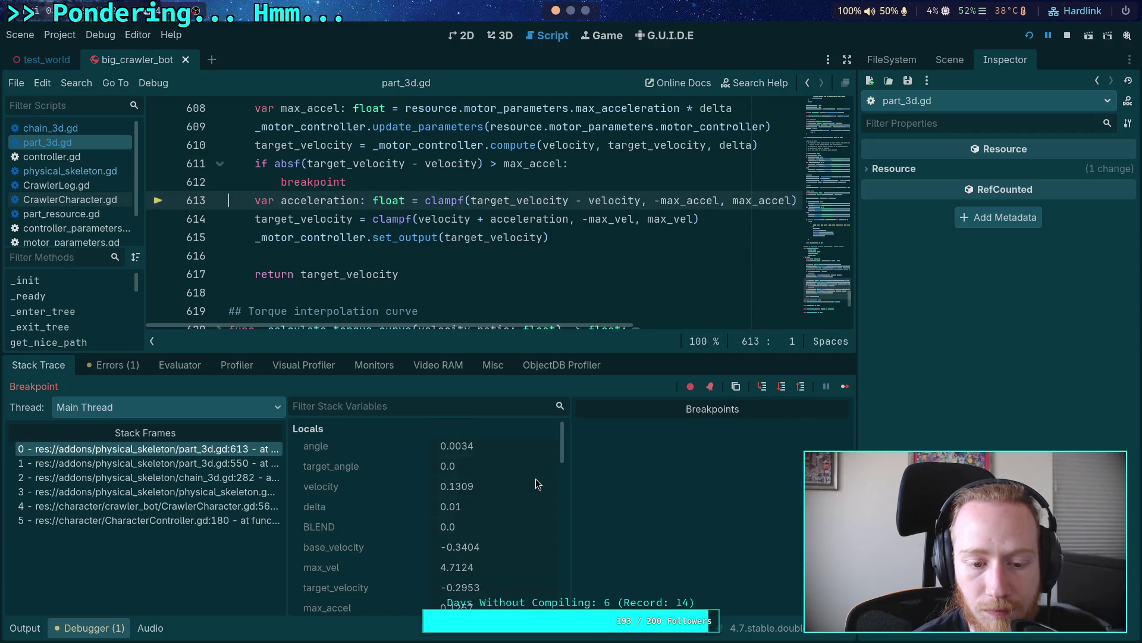
Step: Step over lines 614–615 of the velocity clamp to reach the return on line 617
scroll(535, 479, down, 2)
click(783, 388)
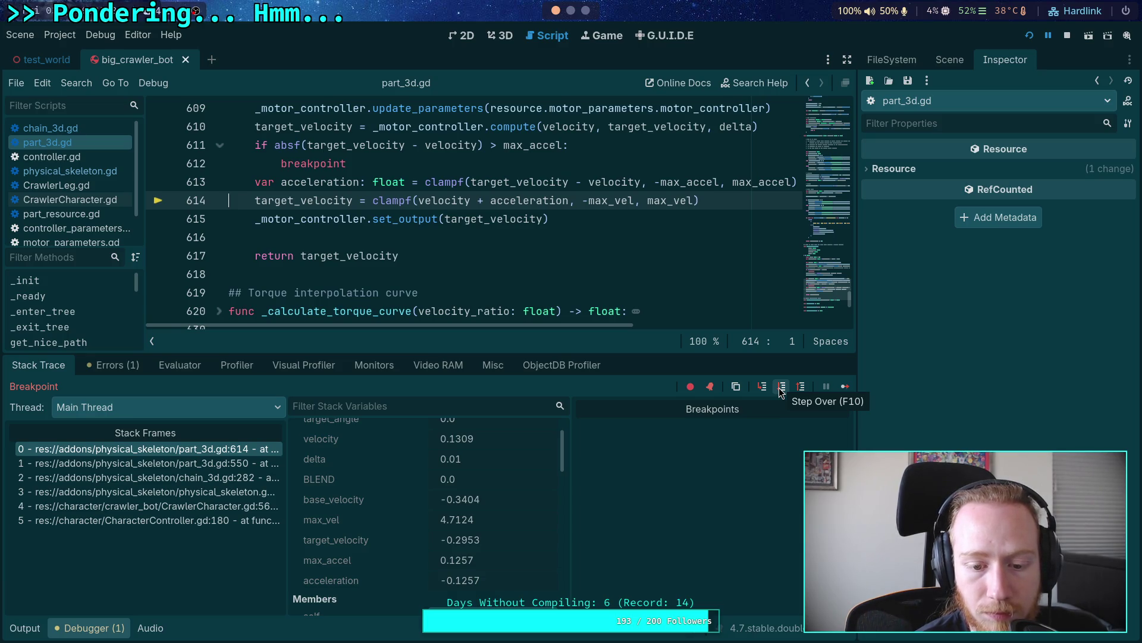
click(781, 388)
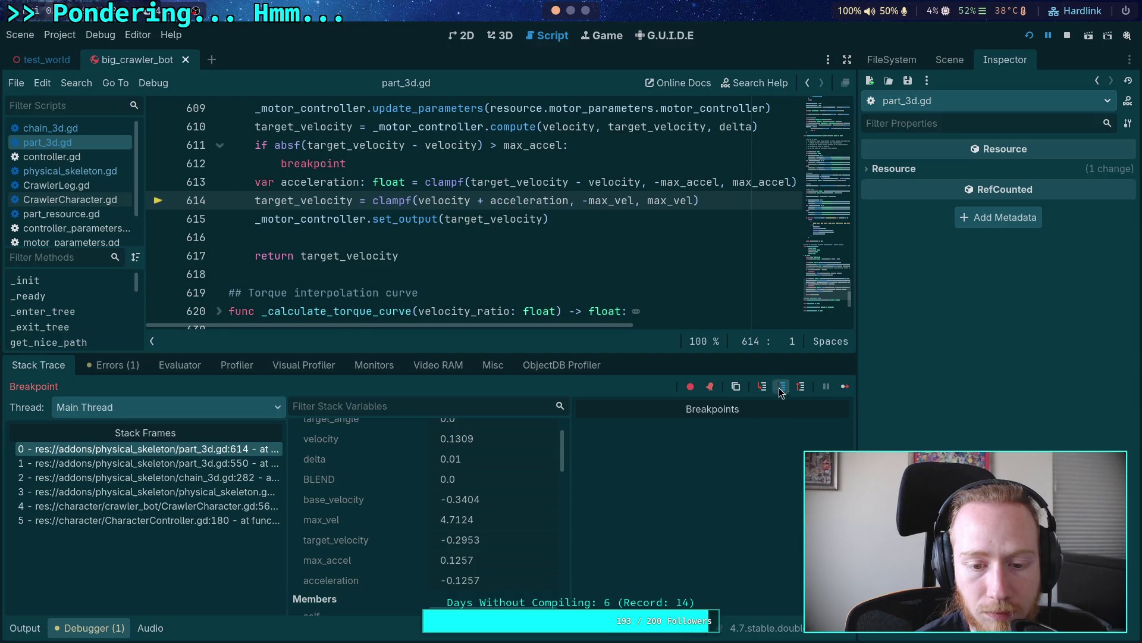
scroll(500, 471, down, 3)
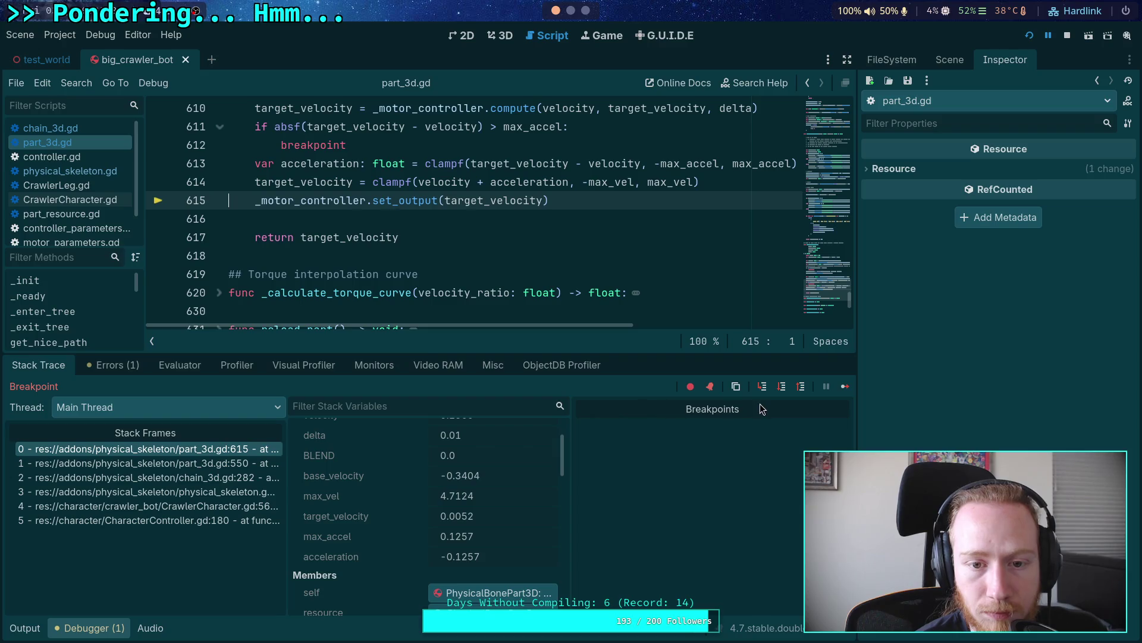
click(783, 393)
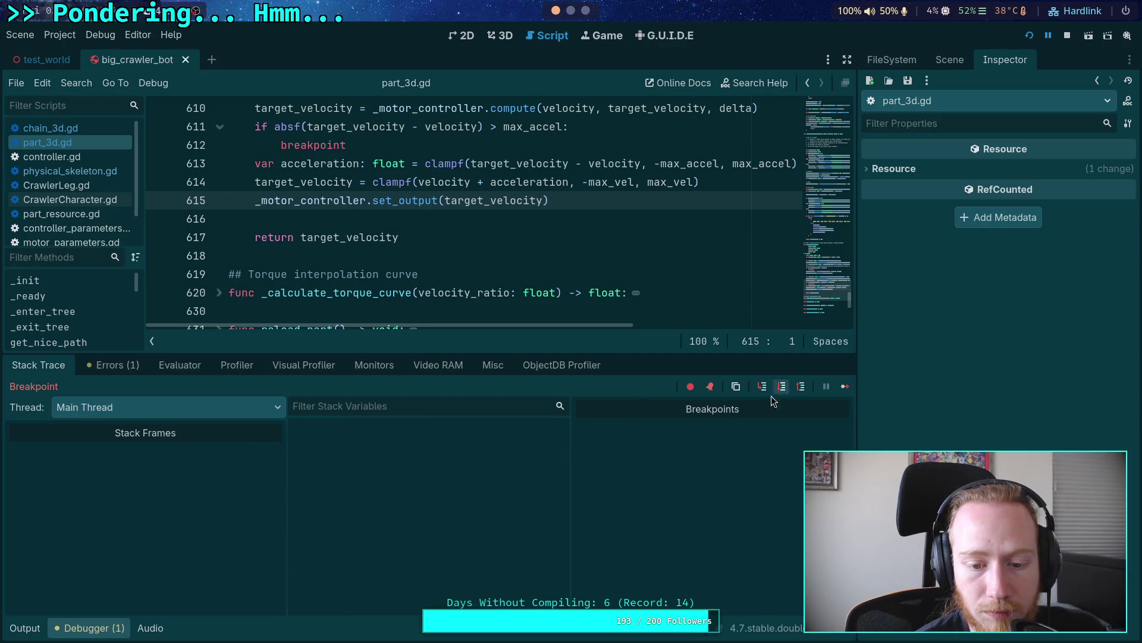
scroll(496, 455, down, 4)
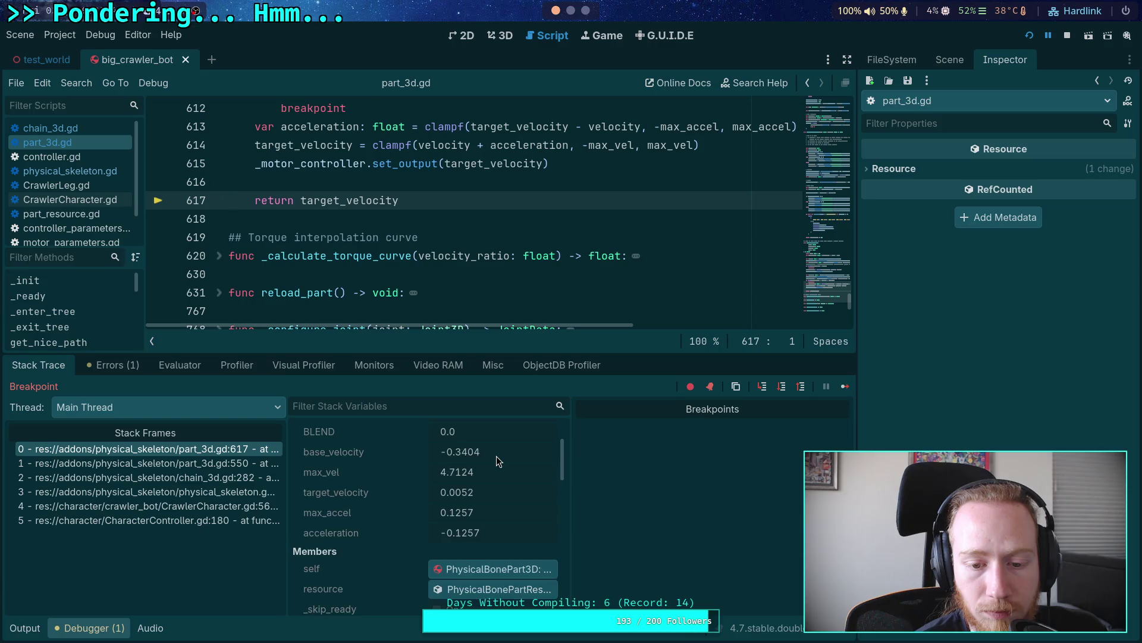
scroll(497, 456, down, 4)
scroll(492, 265, up, 2)
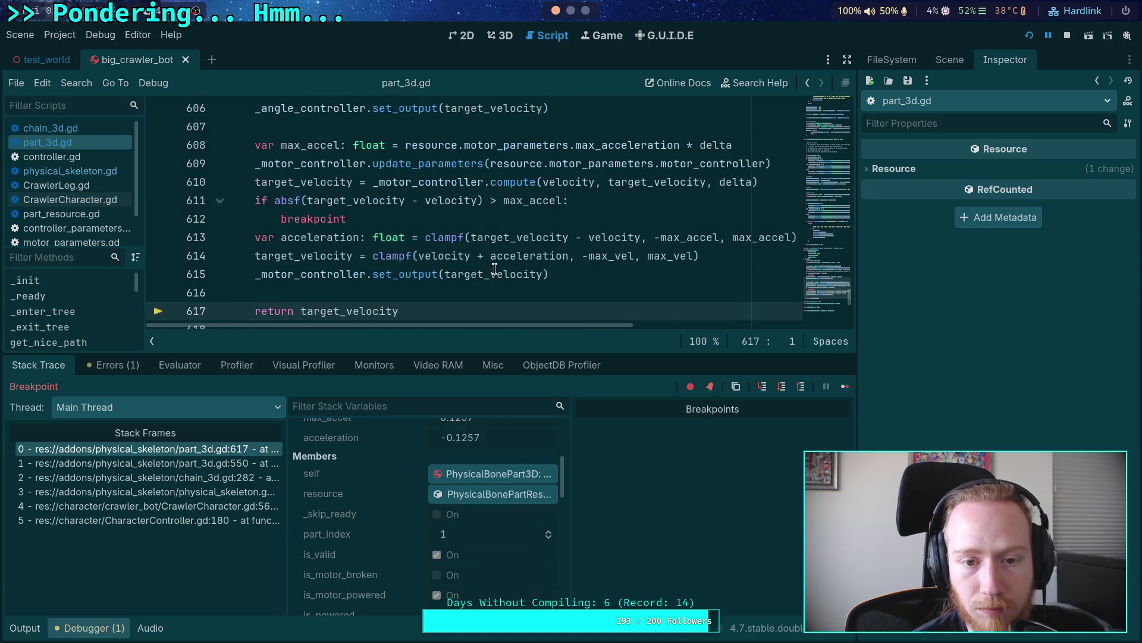
mouse_move(495, 269)
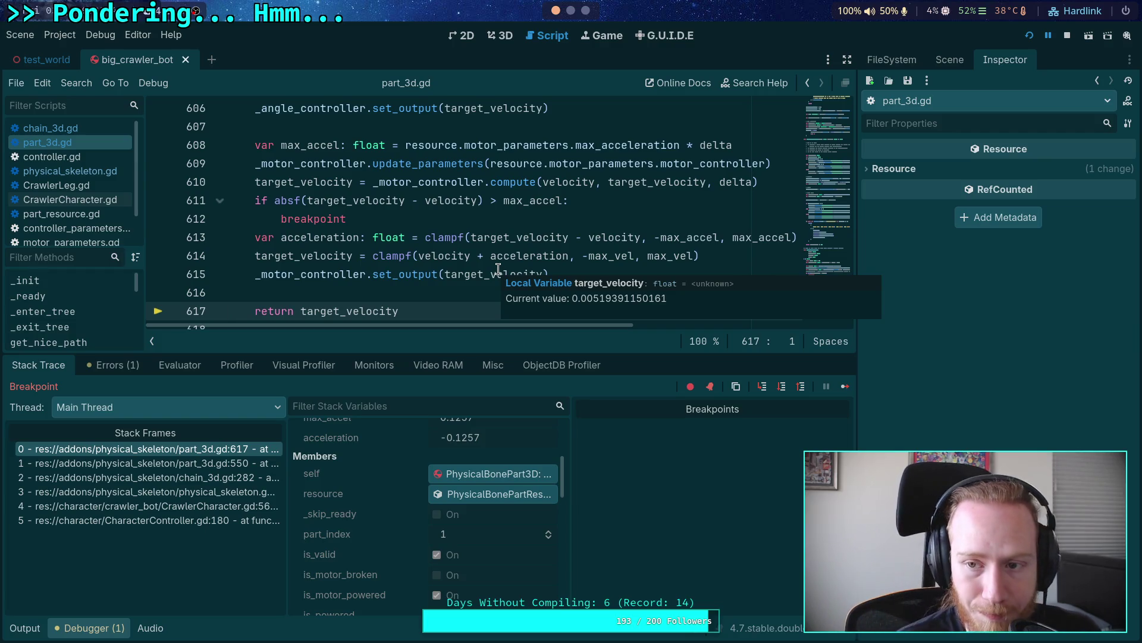
Step: Continue through several more line 612 breakpoint hits, watching velocity and target_velocity update
click(846, 391)
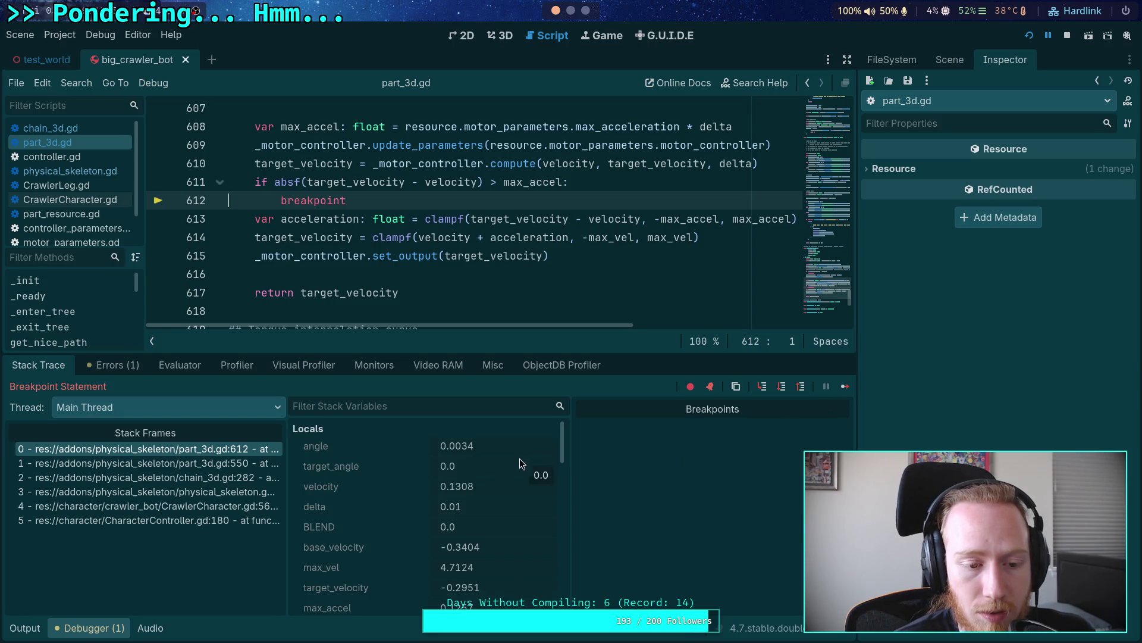
click(25, 628)
click(93, 628)
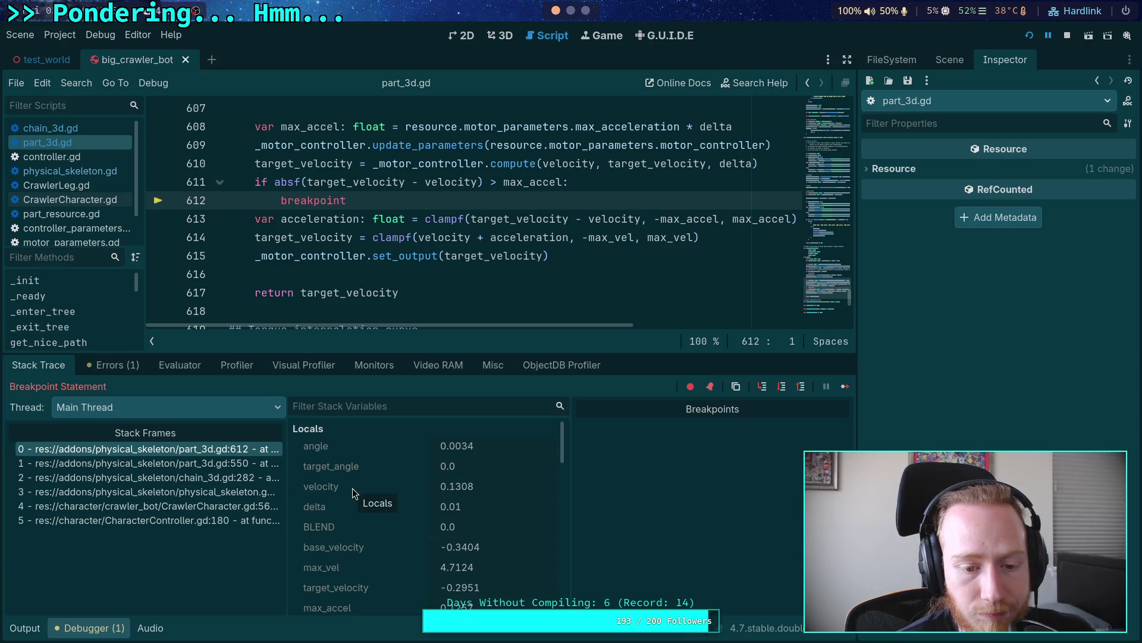
scroll(454, 519, down, 3)
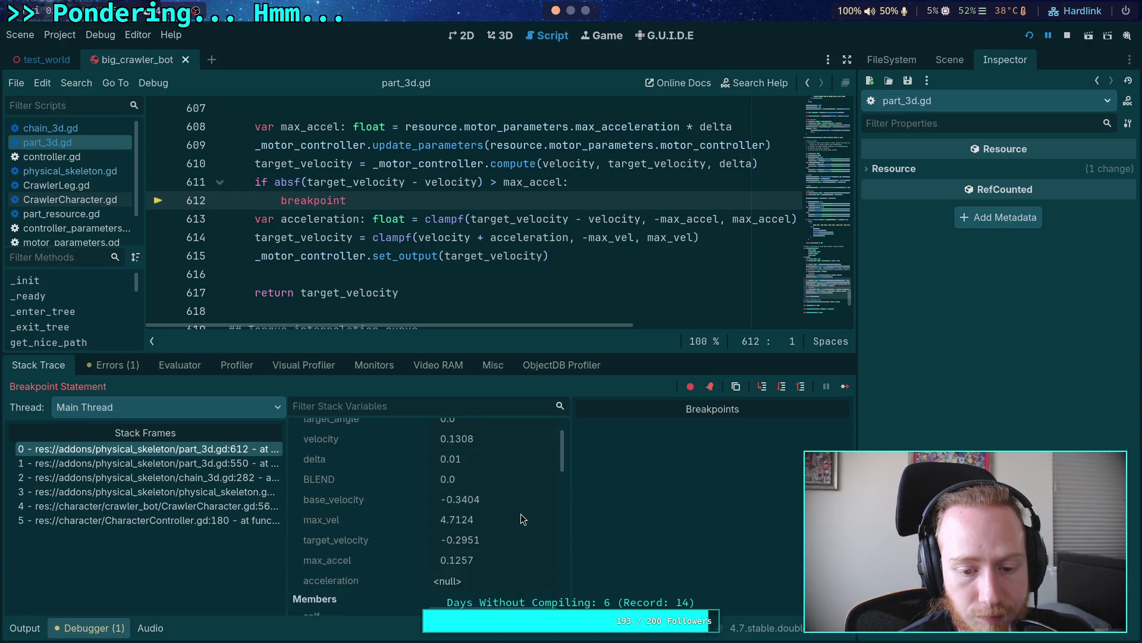
scroll(522, 518, up, 1)
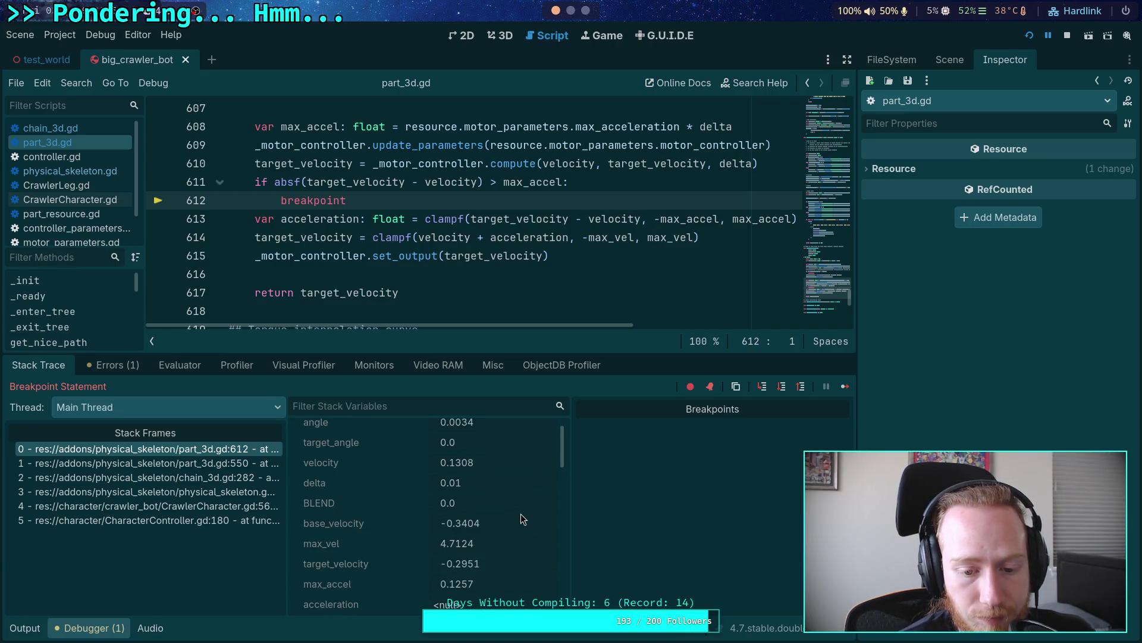
click(845, 386)
scroll(519, 504, down, 3)
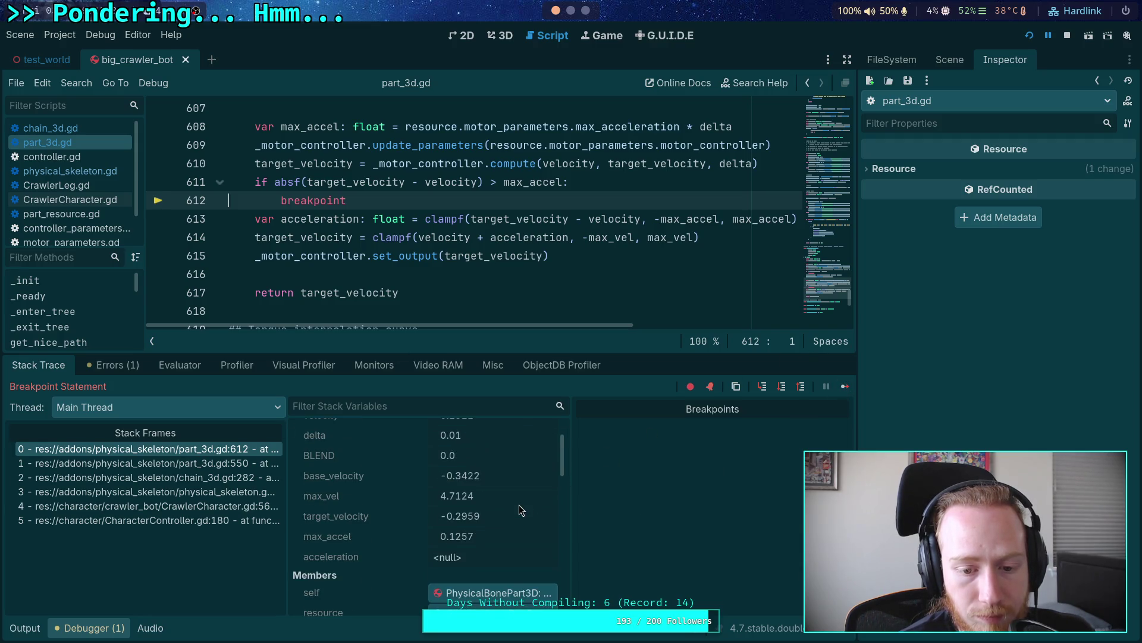
scroll(519, 510, up, 2)
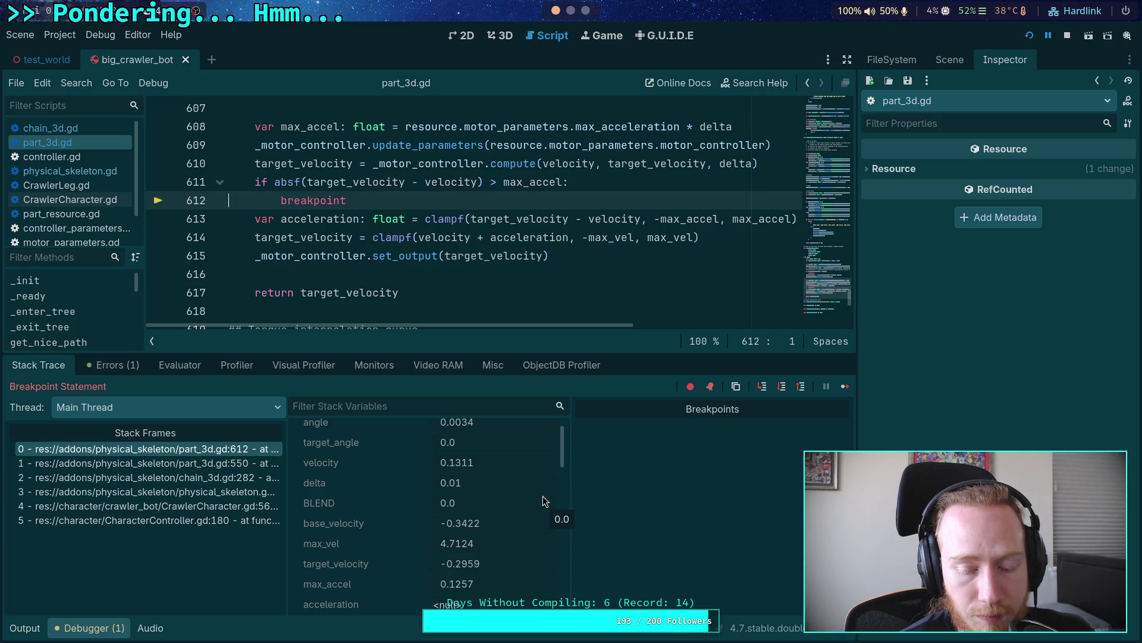
click(838, 387)
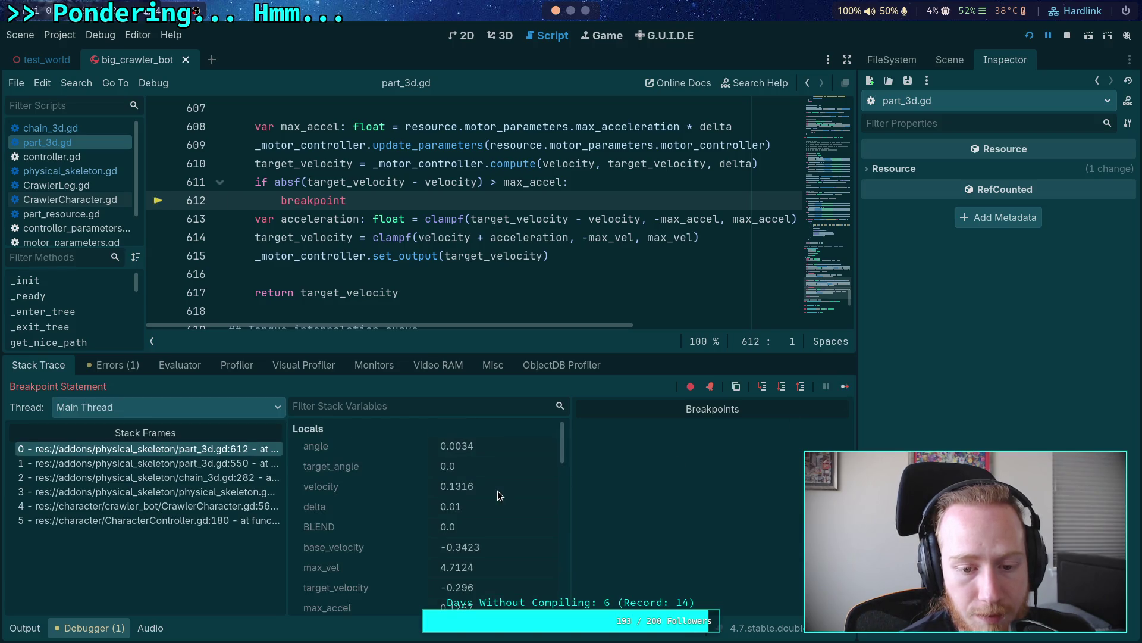
scroll(434, 311, up, 1)
scroll(437, 316, down, 3)
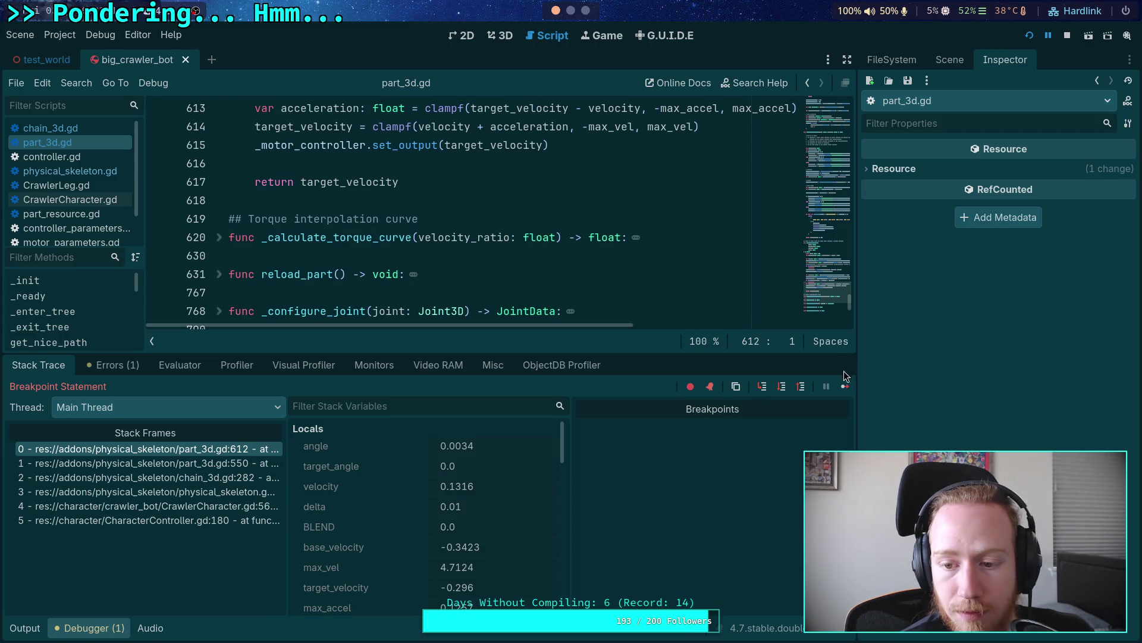
click(845, 386)
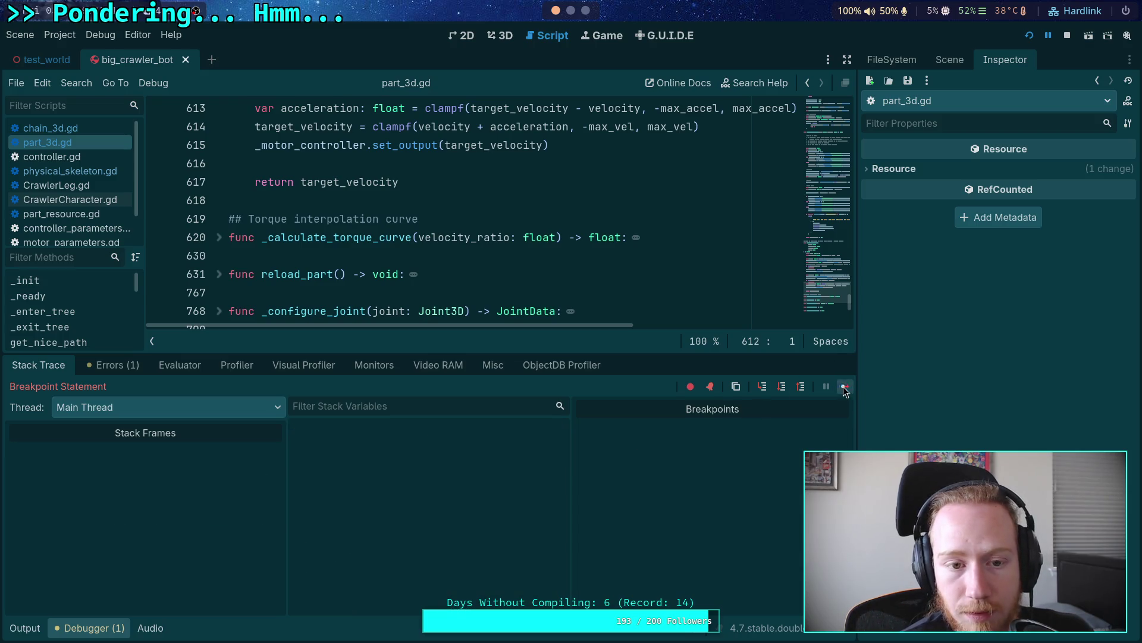
Step: Stop the game and comment out the acceleration breakpoint check on lines 611–612
click(1065, 38)
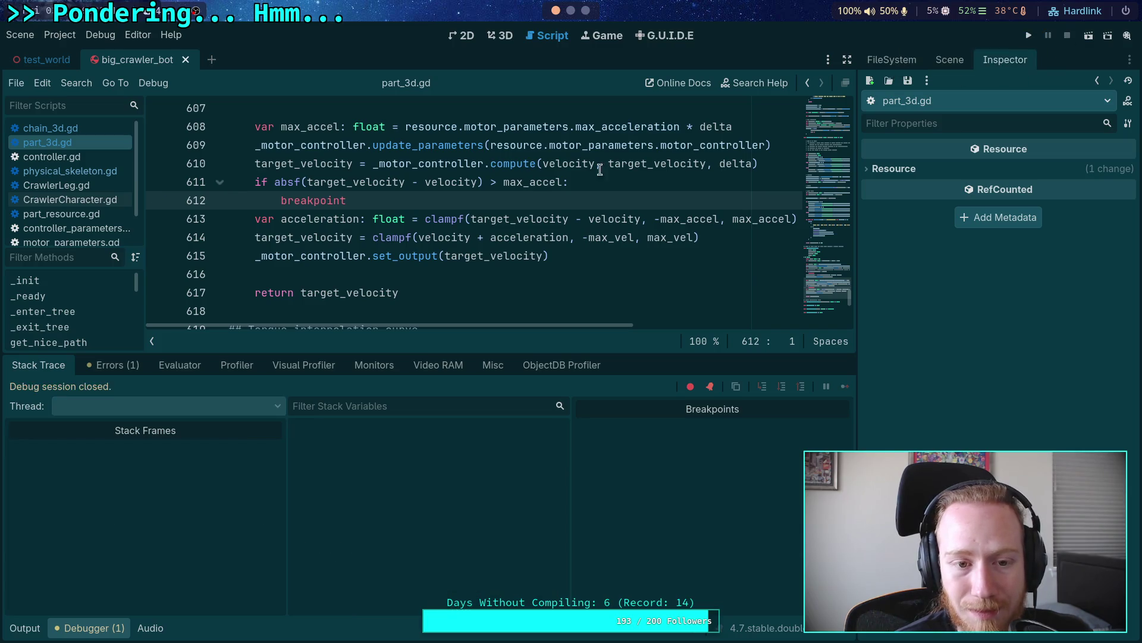
scroll(395, 273, up, 2)
scroll(395, 273, down, 1)
mouse_move(346, 255)
mouse_down()
mouse_move(238, 239)
mouse_move(253, 238)
mouse_up()
key(ctrl+k)
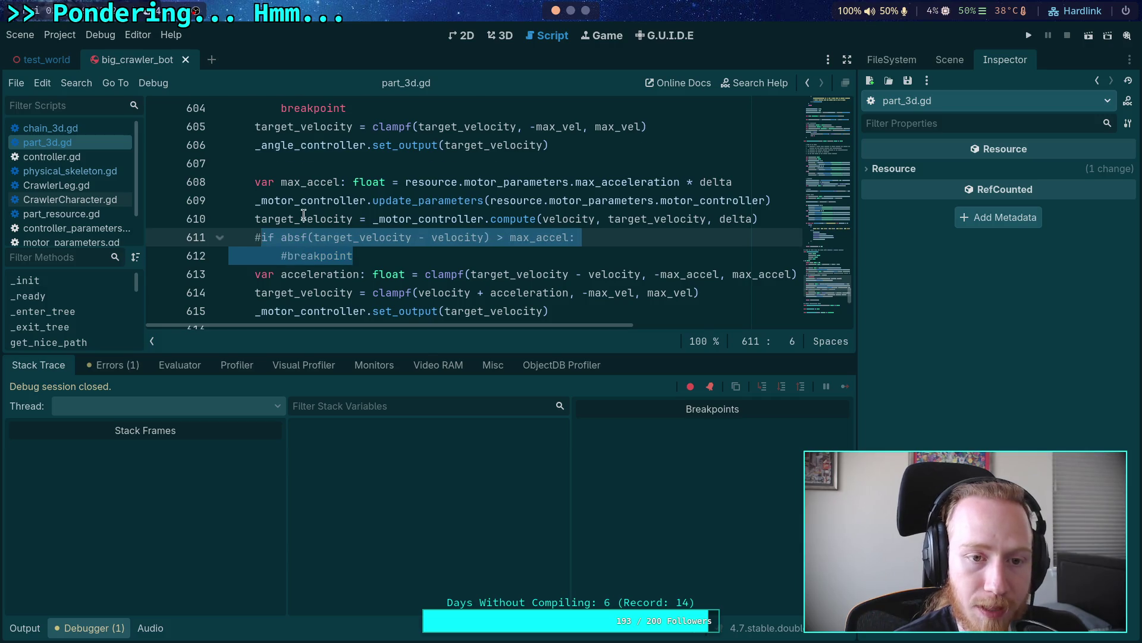
Step: Comment out the velocity breakpoint check on lines 603–604, save part_3d.gd, and run the project
scroll(304, 215, up, 1)
drag(348, 163, 321, 145)
key(ctrl+k)
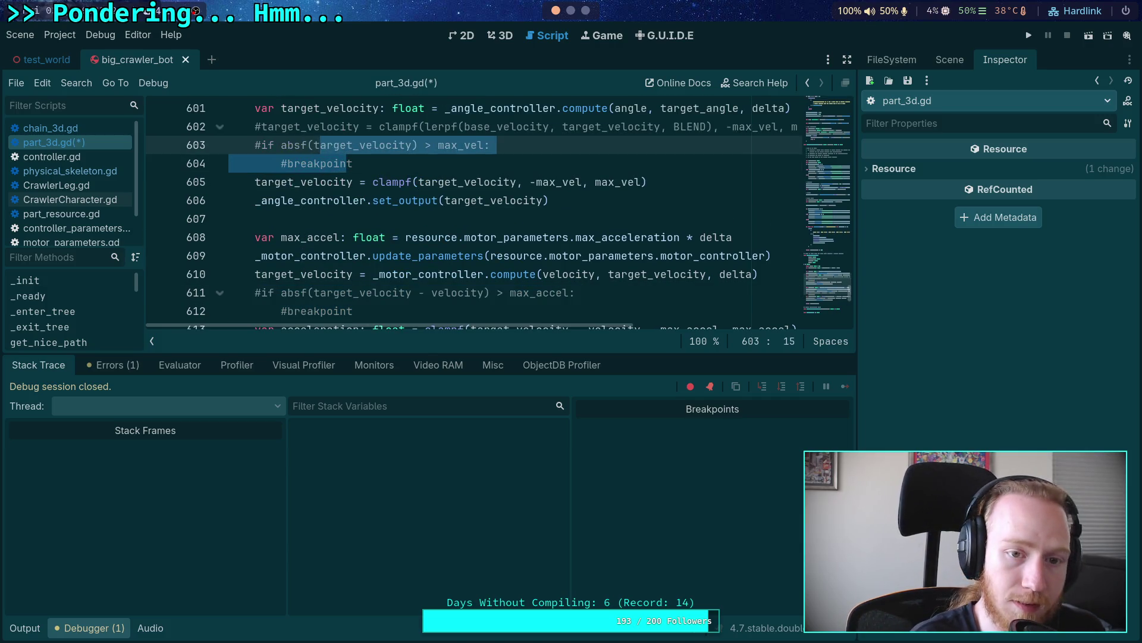
key(ctrl+s)
click(363, 163)
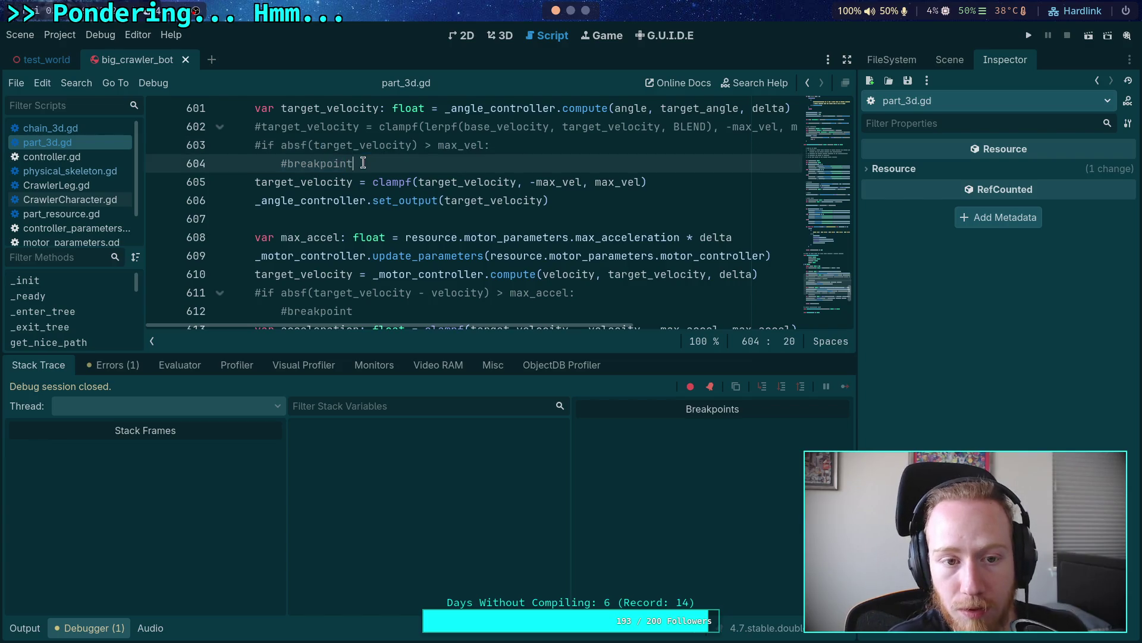
key(F5)
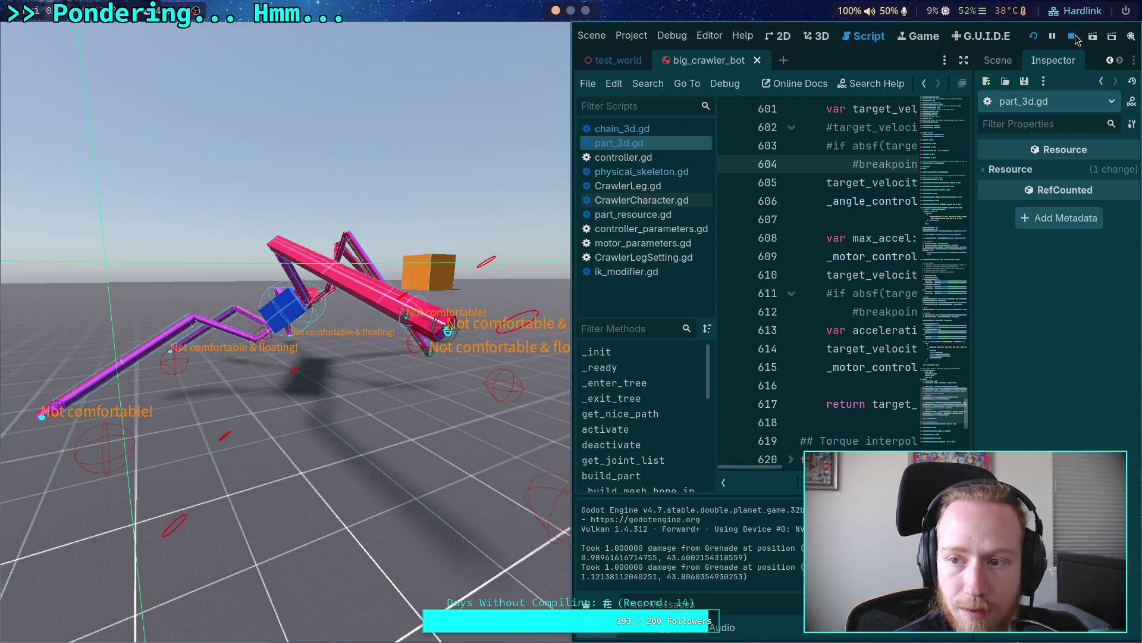
Step: Relaunch the crawler bot and advance its physics tick by tick until a 'Not comfortable!' label appears
click(1073, 36)
key(F5)
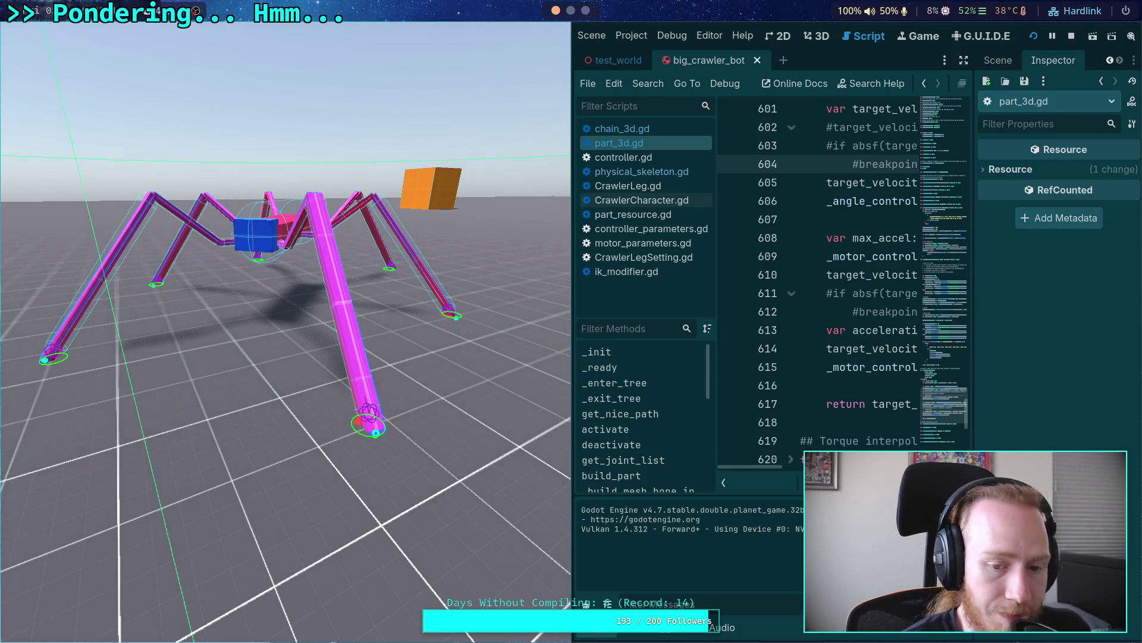
key(period)
key(period)
key(period)
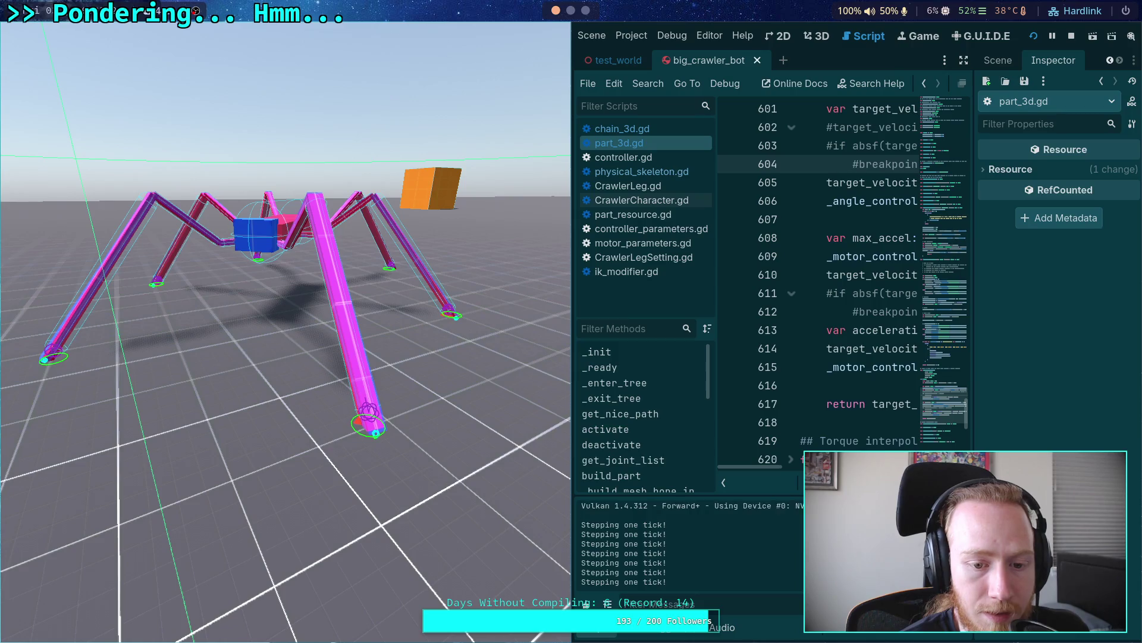
key(period)
key(period)
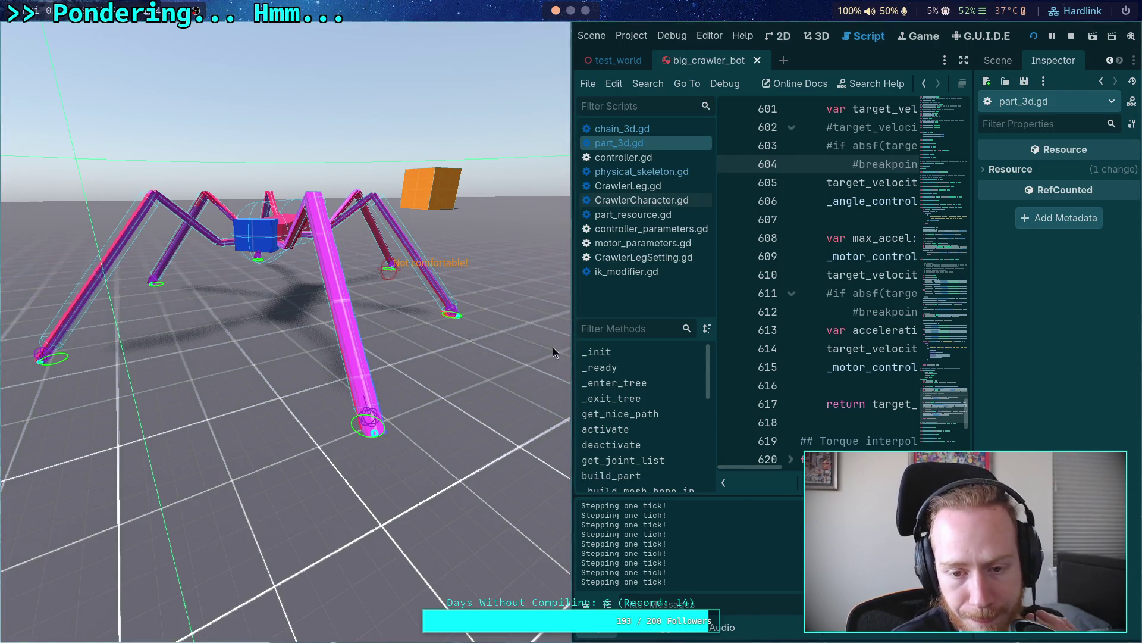
click(724, 483)
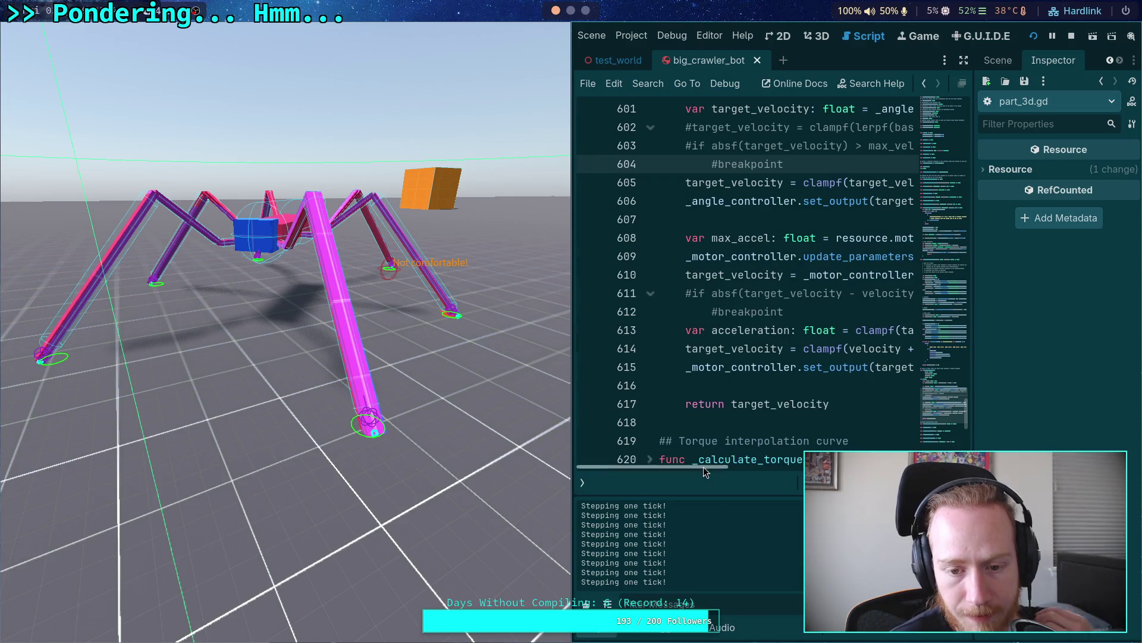
Step: Stop the game, uncomment the blended velocity clamp on line 602, and comment out line 605's plain clamp
click(1071, 36)
scroll(417, 280, up, 3)
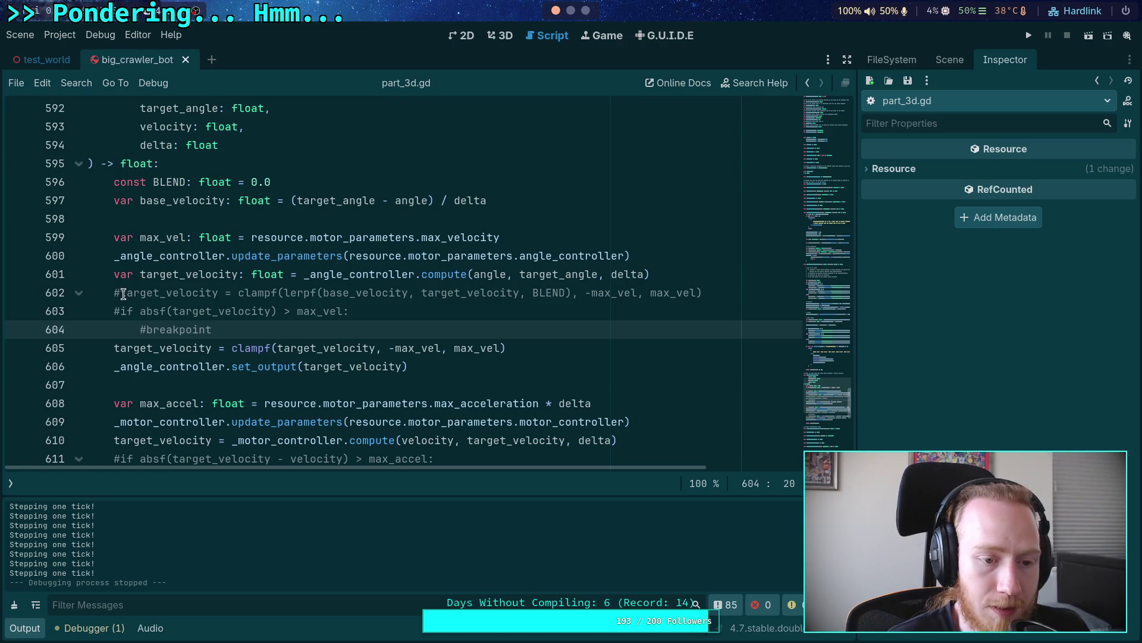
click(119, 293)
key(BackSpace)
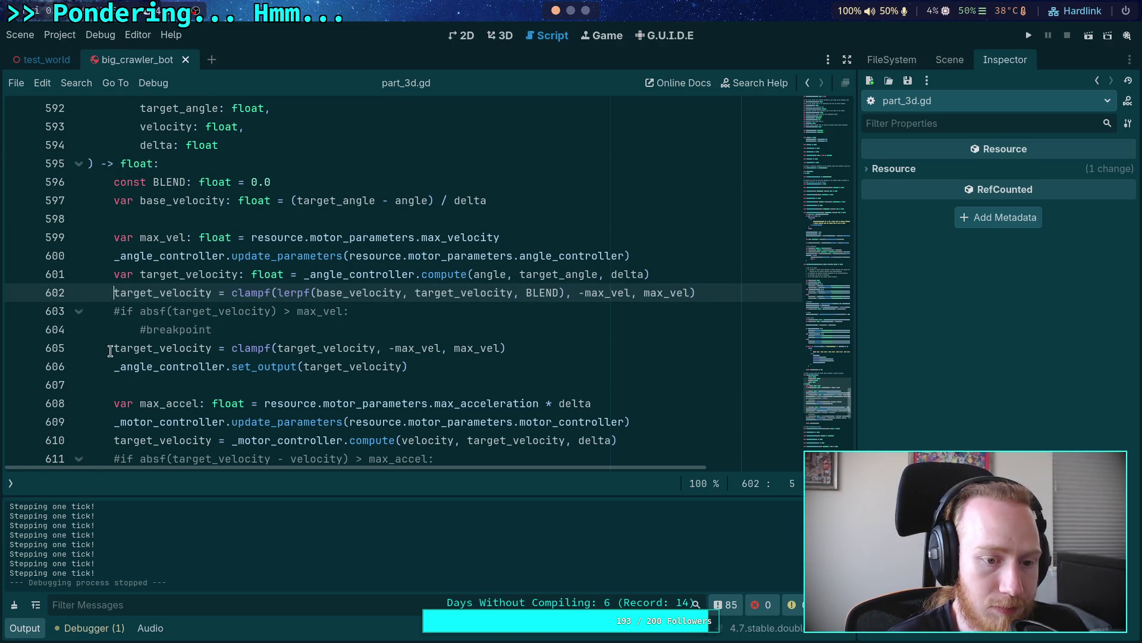
click(111, 350)
text(#)
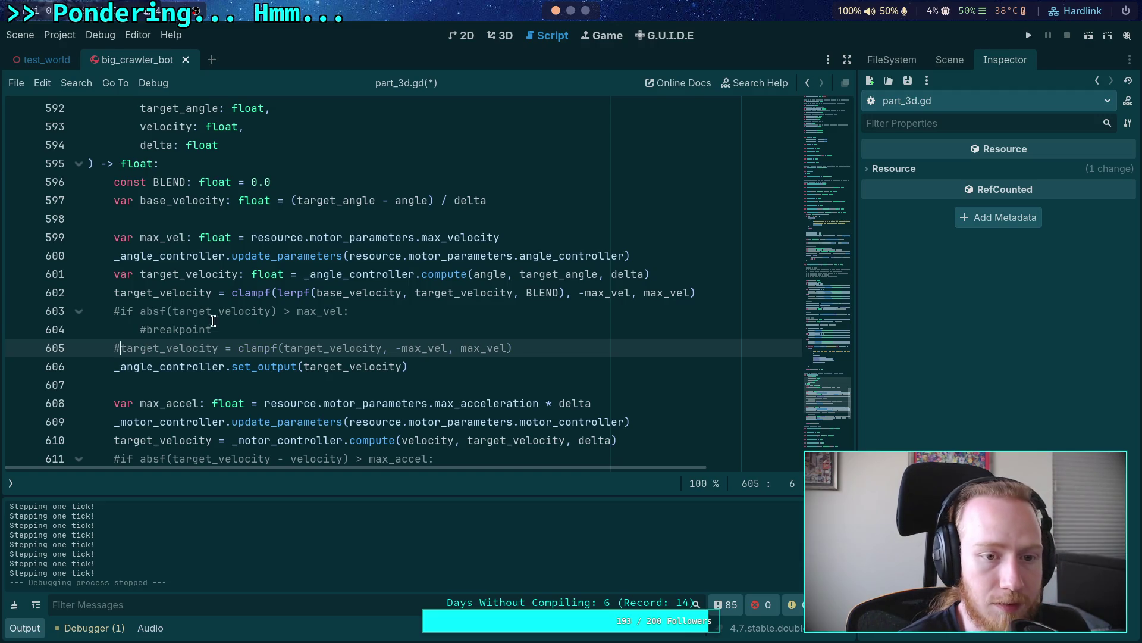
Step: Edit the BLEND constant, save part_3d.gd, and run the project to test it
click(266, 182)
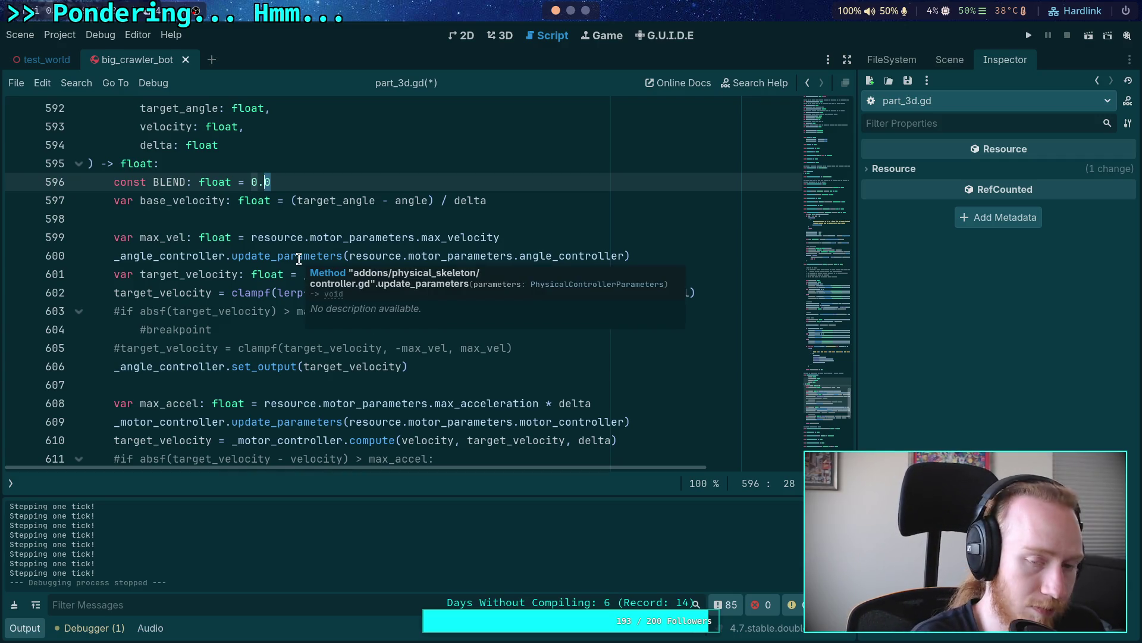
text(9)
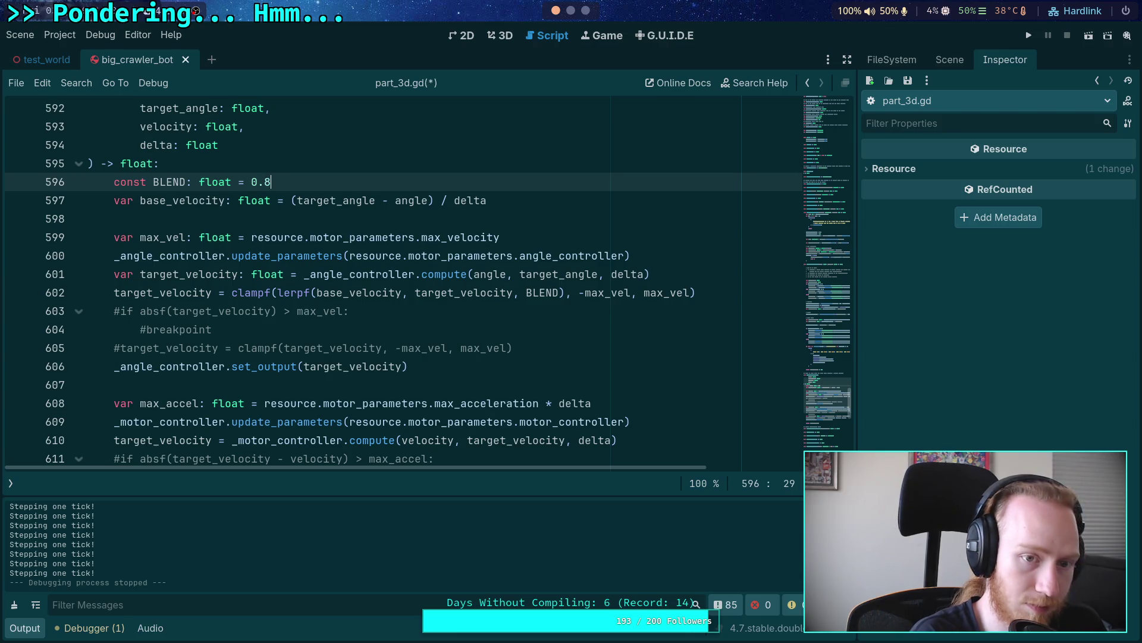
key(ctrl+s)
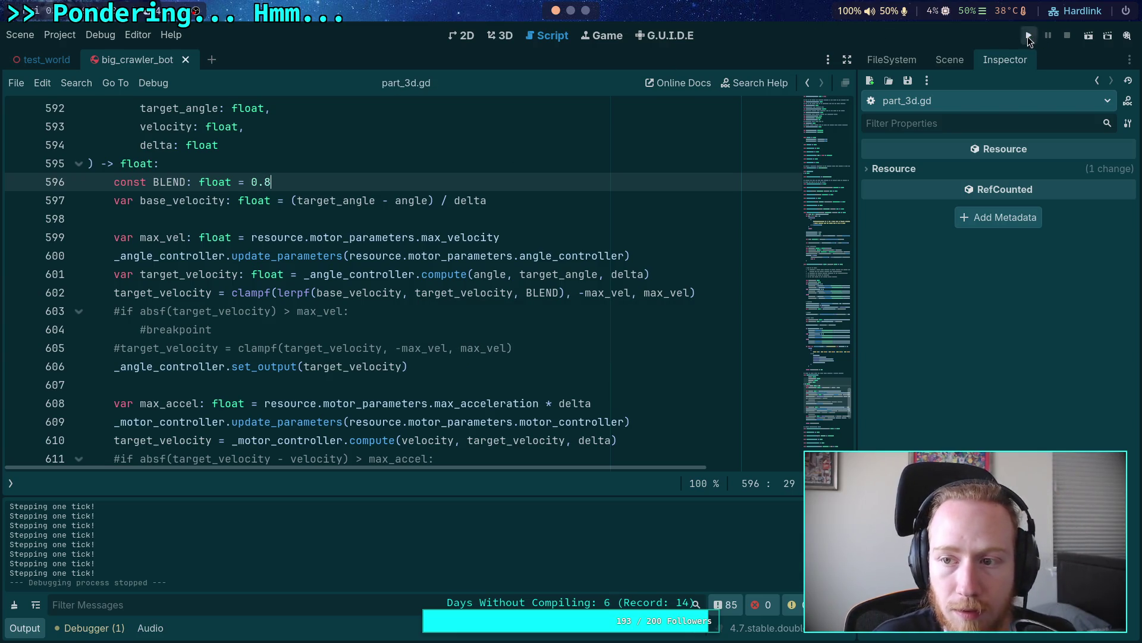
click(1029, 37)
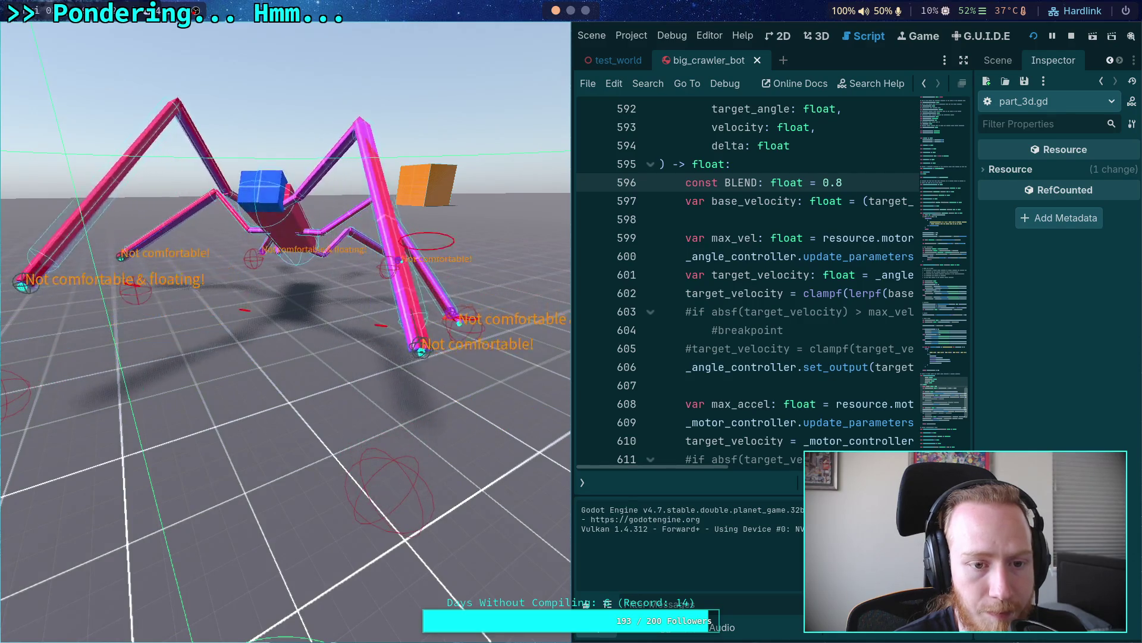
Step: Stop the game and select the FL_Leg node to view its properties in the Inspector
click(1072, 36)
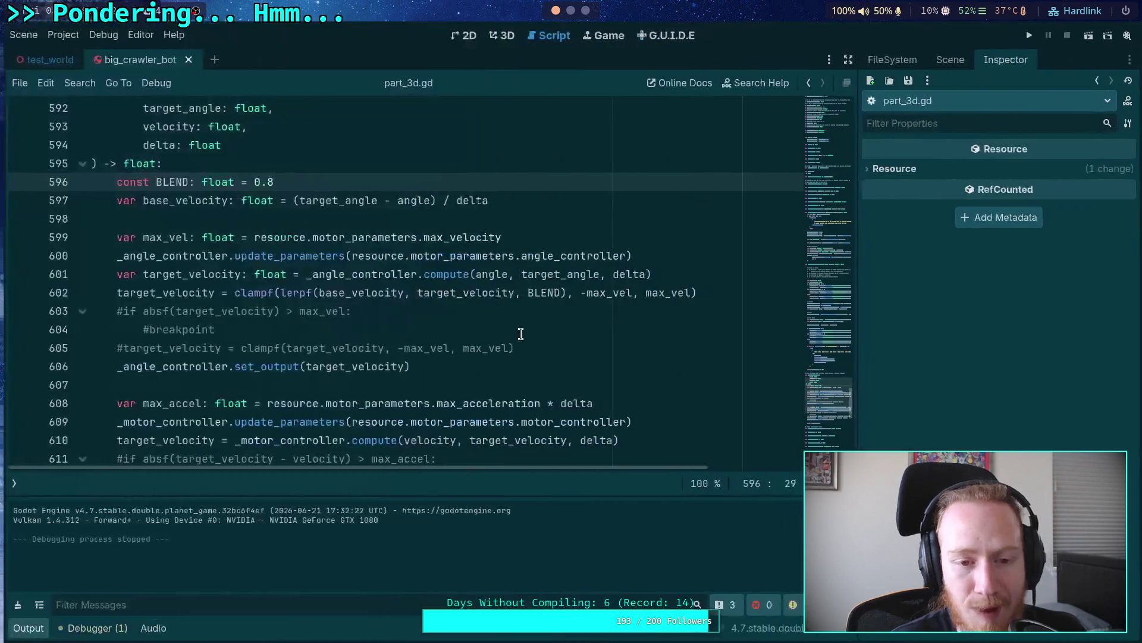
click(501, 331)
click(950, 60)
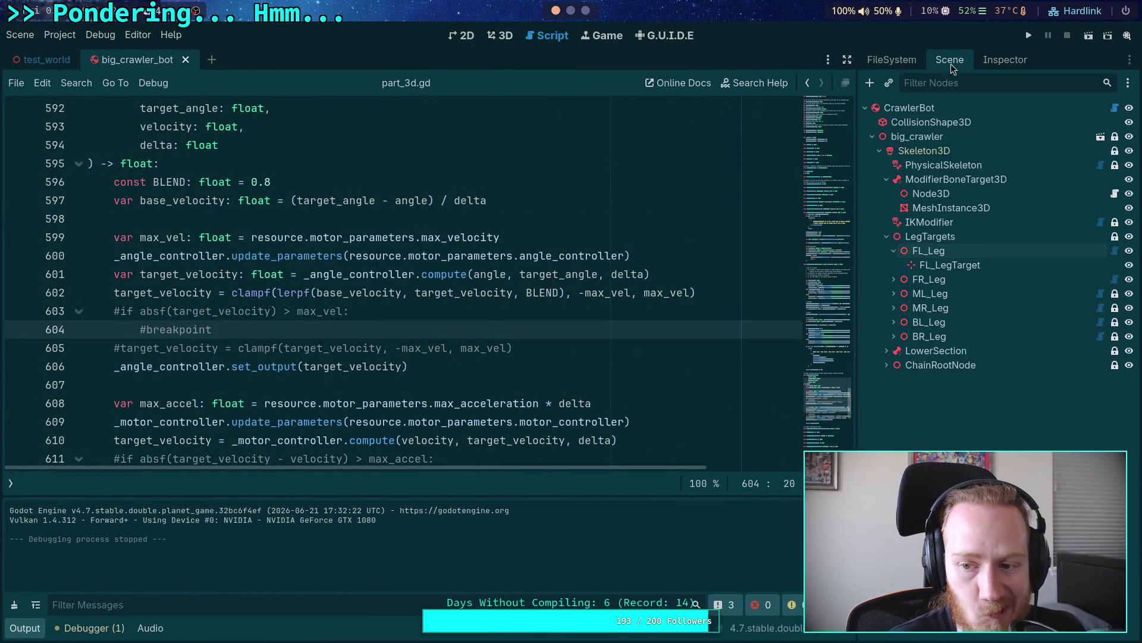
click(945, 252)
click(999, 62)
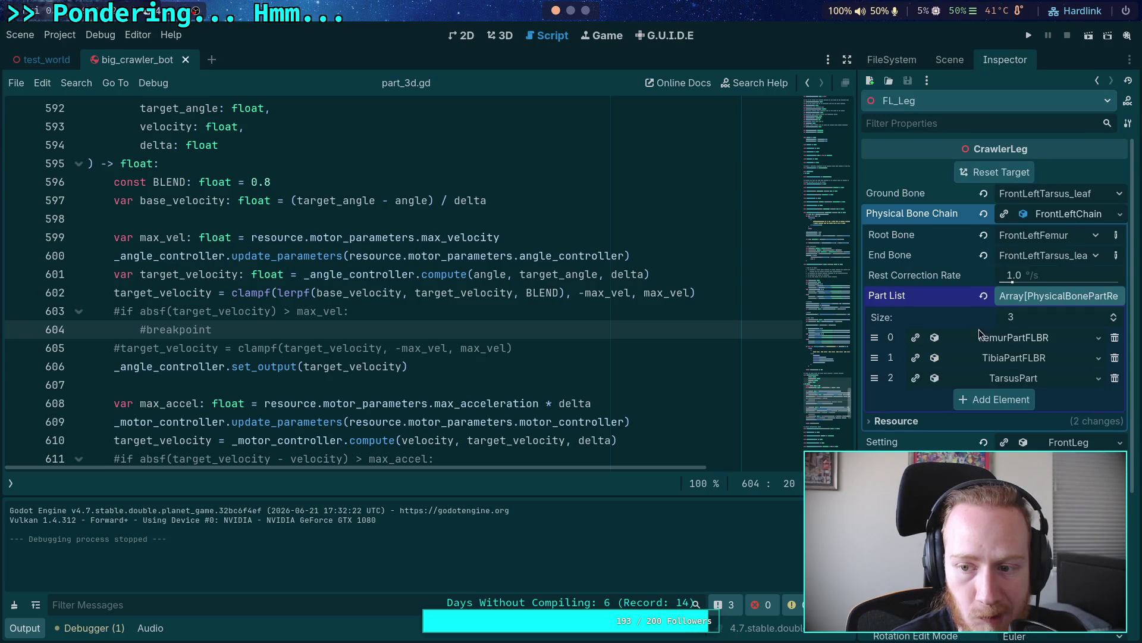
Step: Set FL_Leg's tibia motor Max Acceleration to 360
click(1023, 339)
scroll(1012, 351, down, 3)
scroll(994, 354, down, 2)
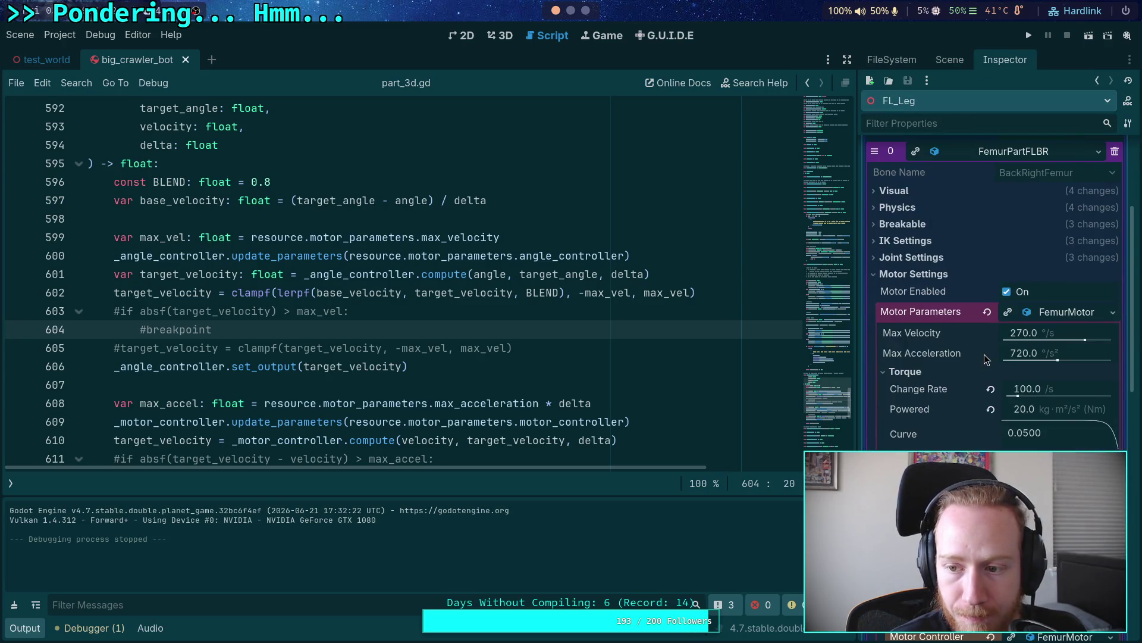
scroll(965, 354, up, 4)
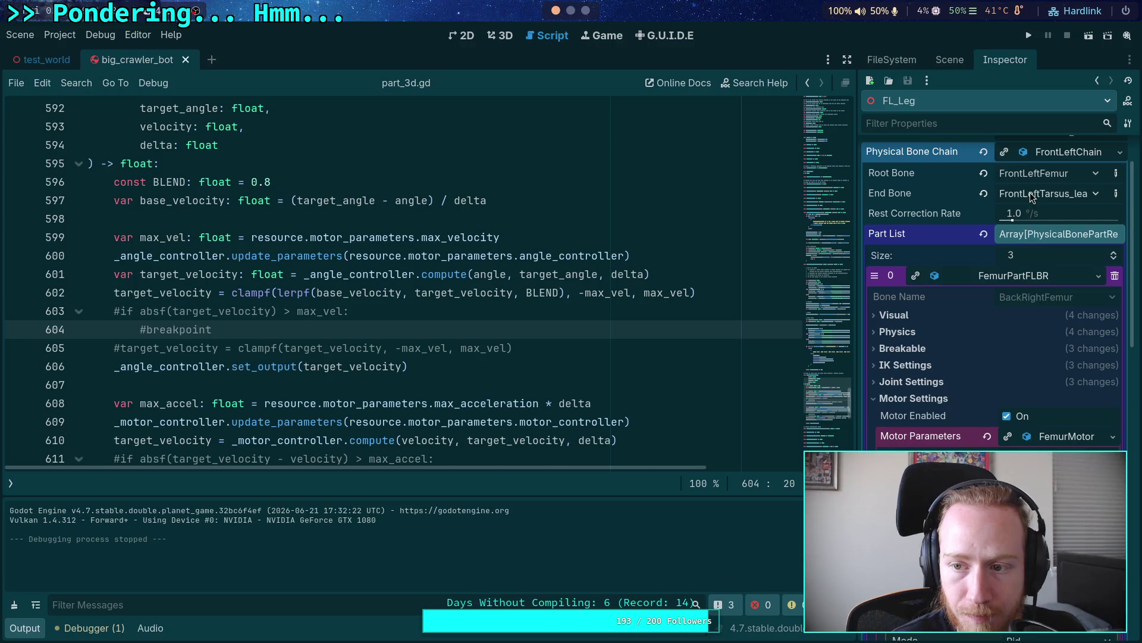
click(1029, 278)
click(1029, 296)
scroll(1029, 301, down, 8)
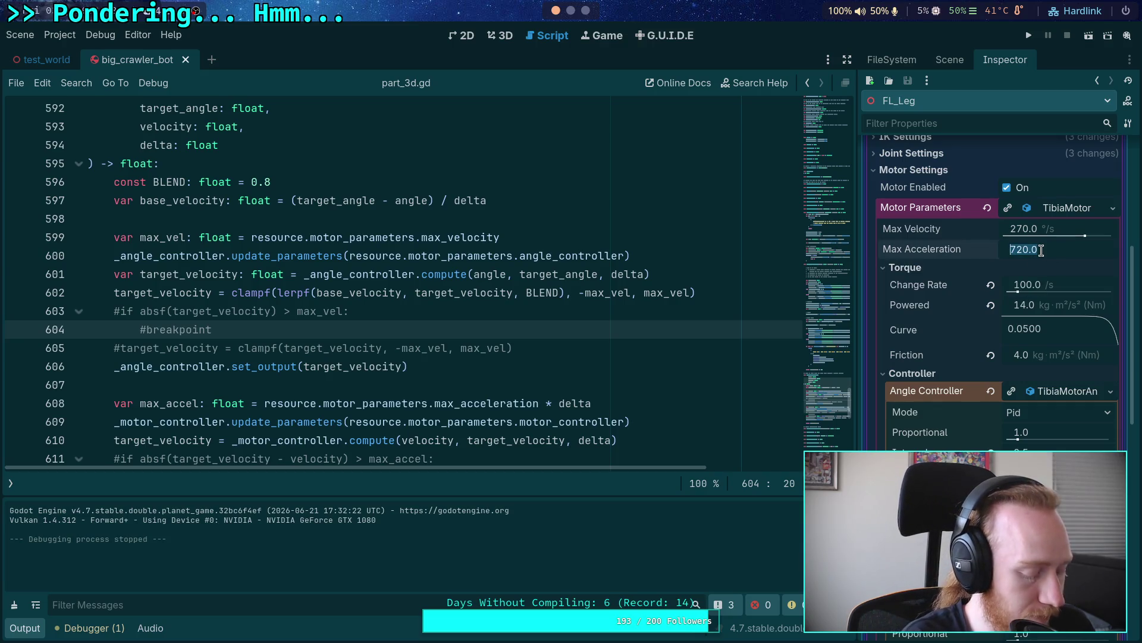
text(360)
key(Return)
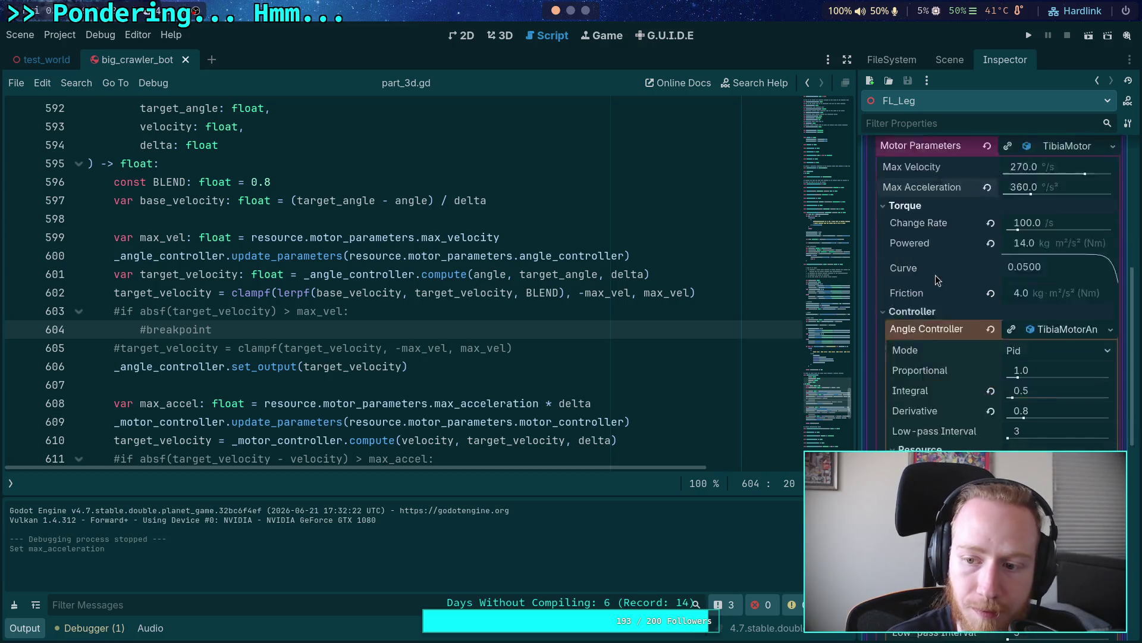
Step: Set the tarsus motor Max Acceleration to 360 and briefly test-run the crawler bot
scroll(1052, 299, down, 10)
click(1052, 300)
click(1052, 299)
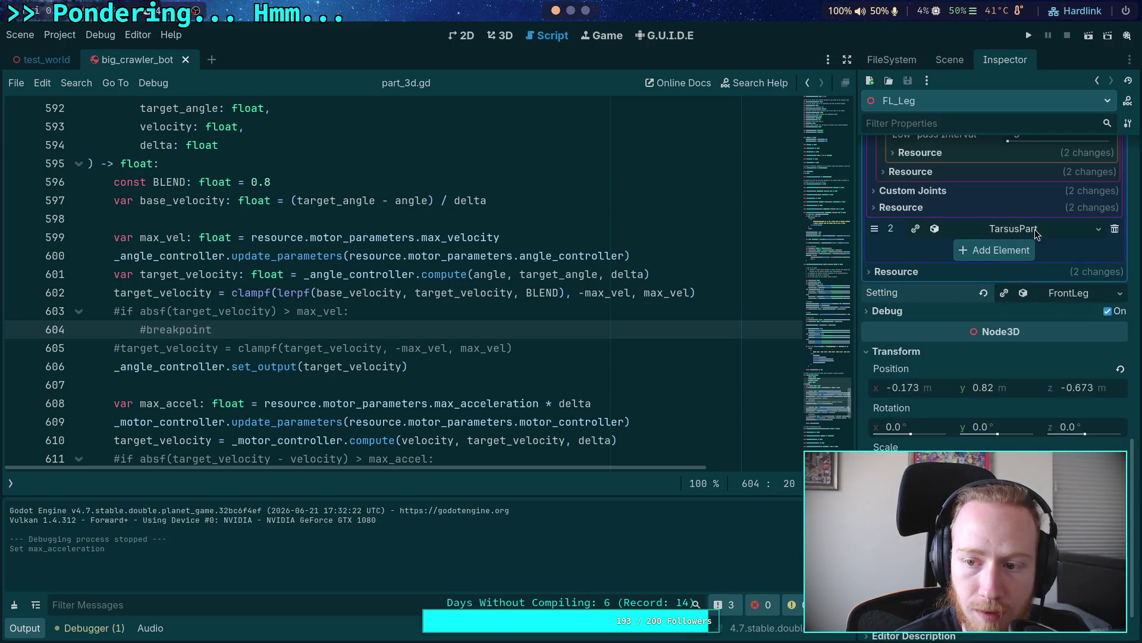
click(1036, 230)
click(1038, 428)
text(360)
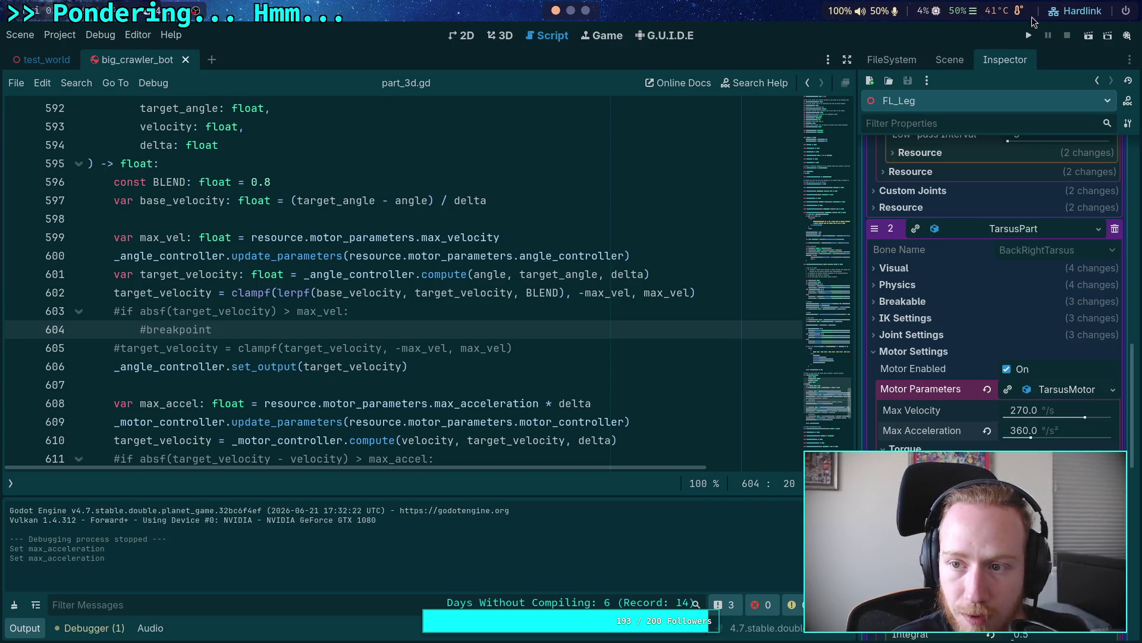
click(1028, 35)
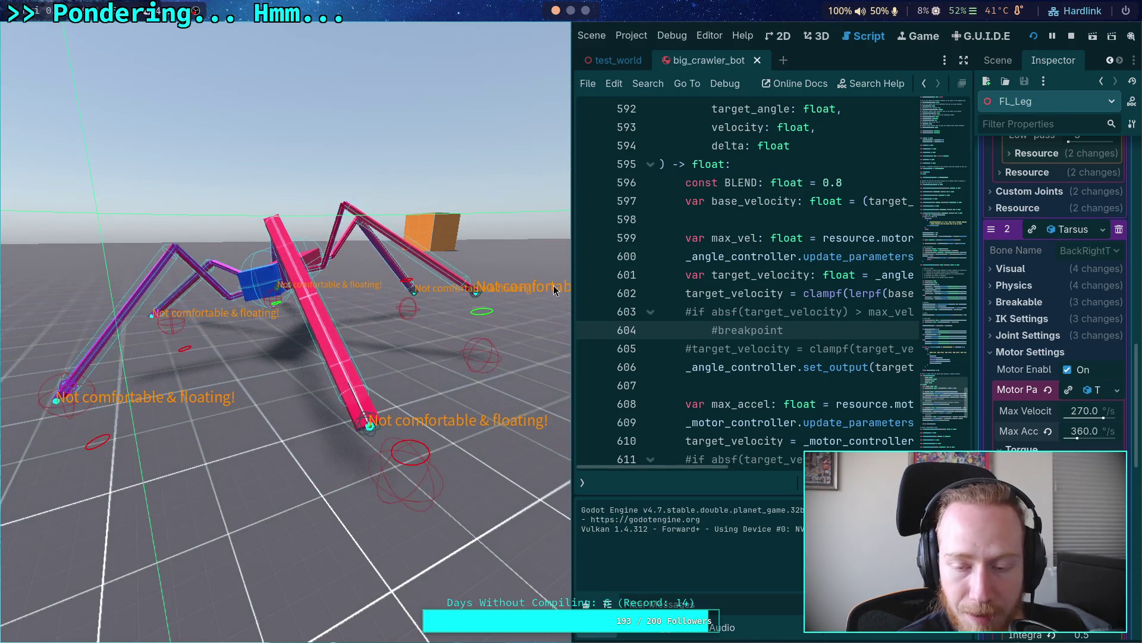
click(1072, 37)
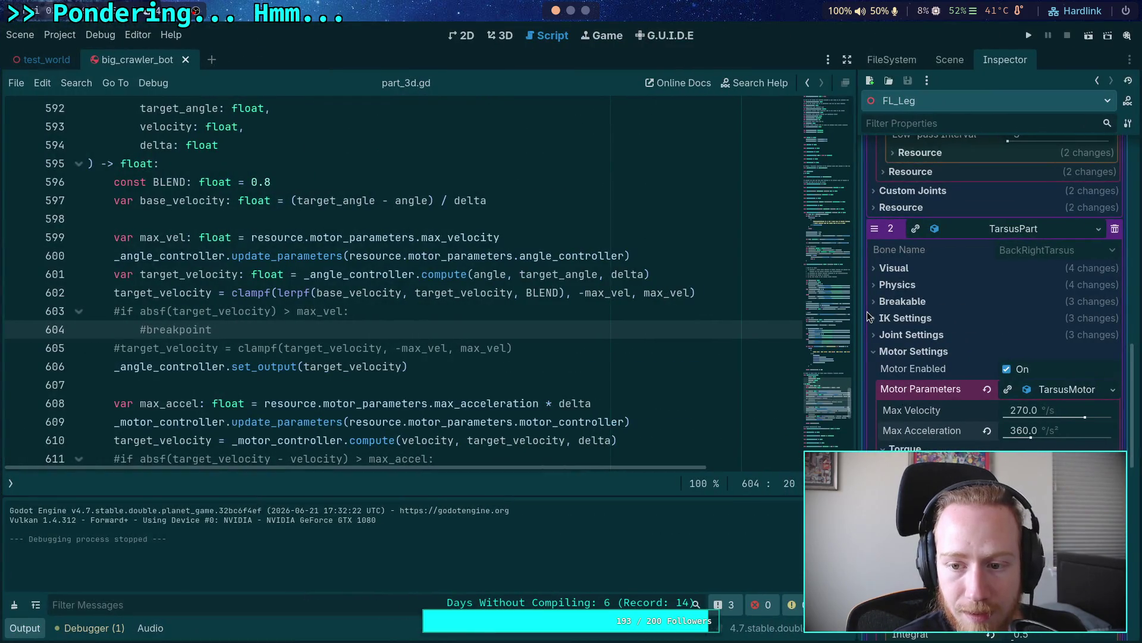
Step: Set the tibia angle controller's Integral gain to 1.0
drag(861, 318, 781, 318)
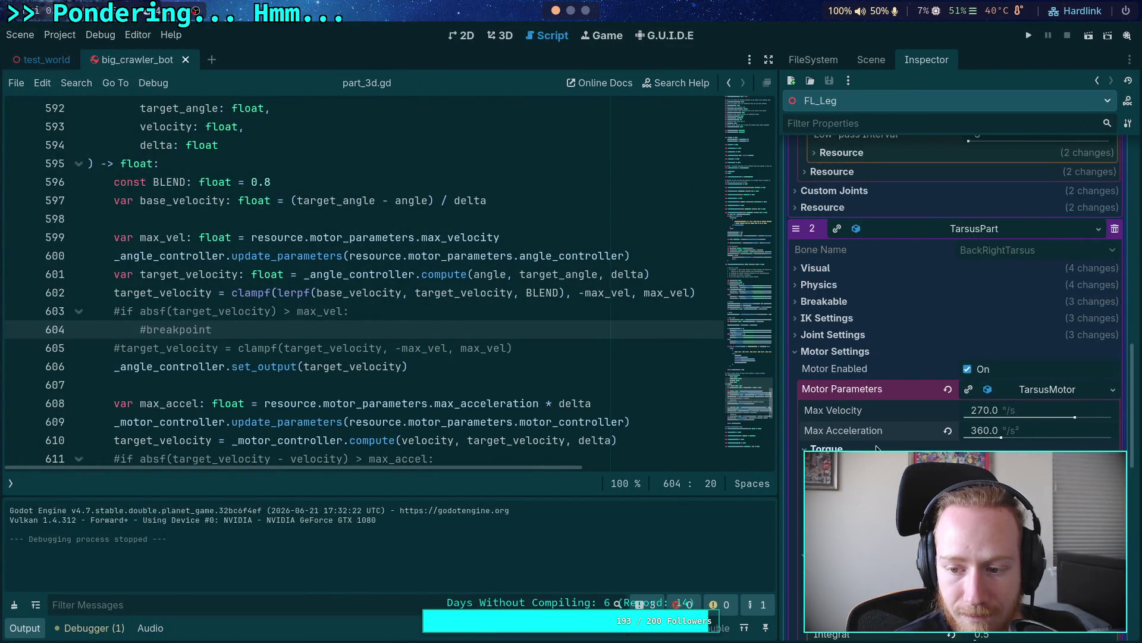
scroll(873, 441, down, 5)
scroll(873, 441, down, 3)
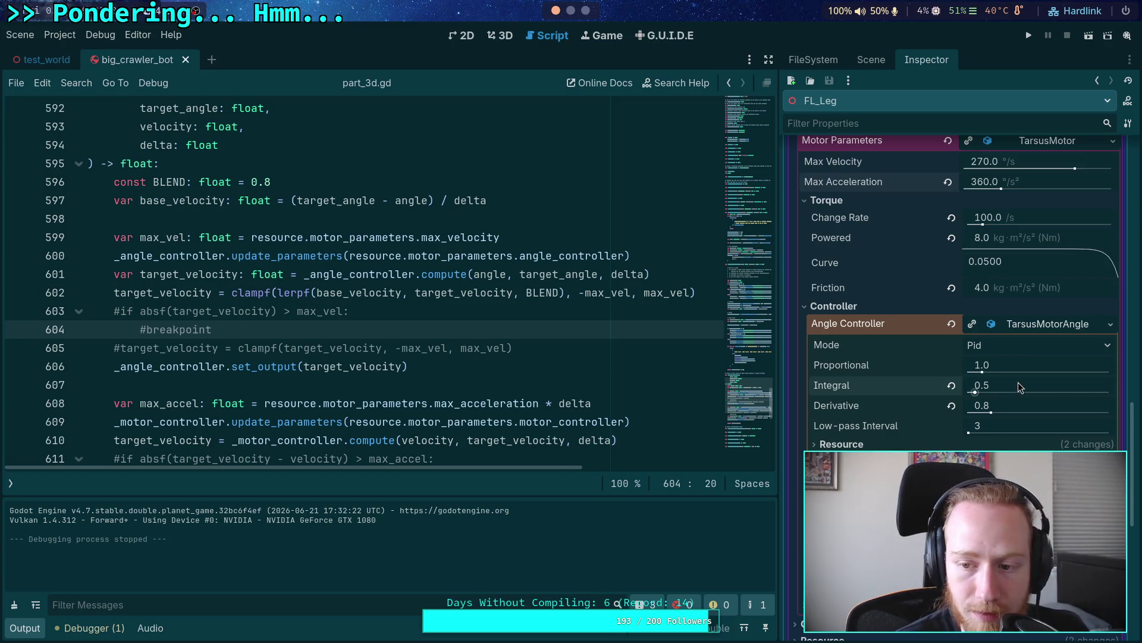
text(1)
key(Return)
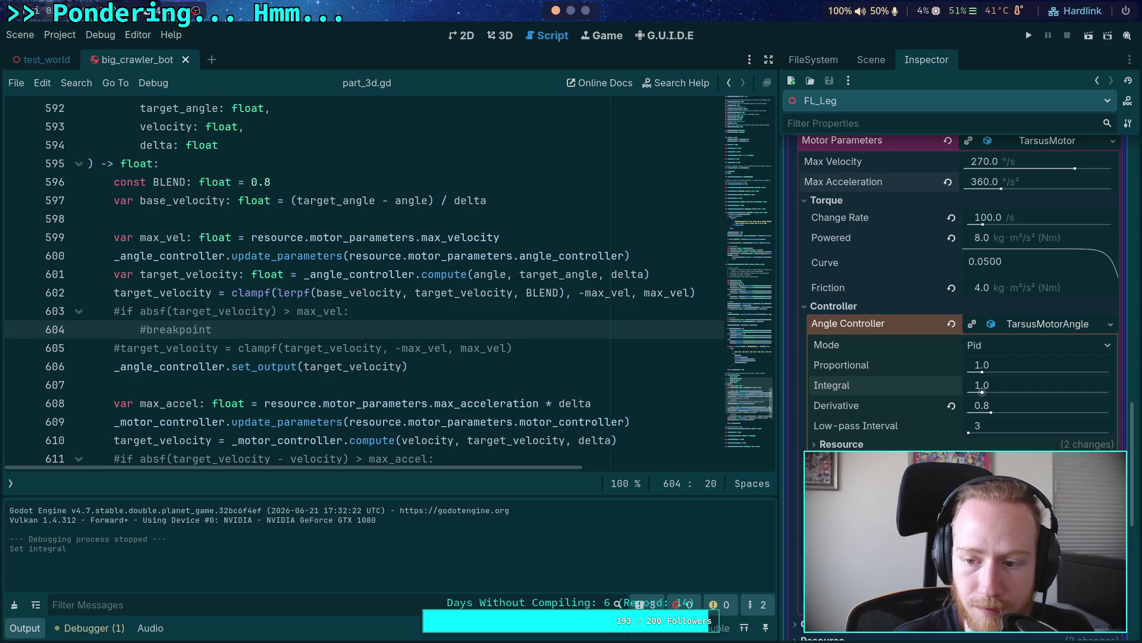
scroll(897, 441, up, 10)
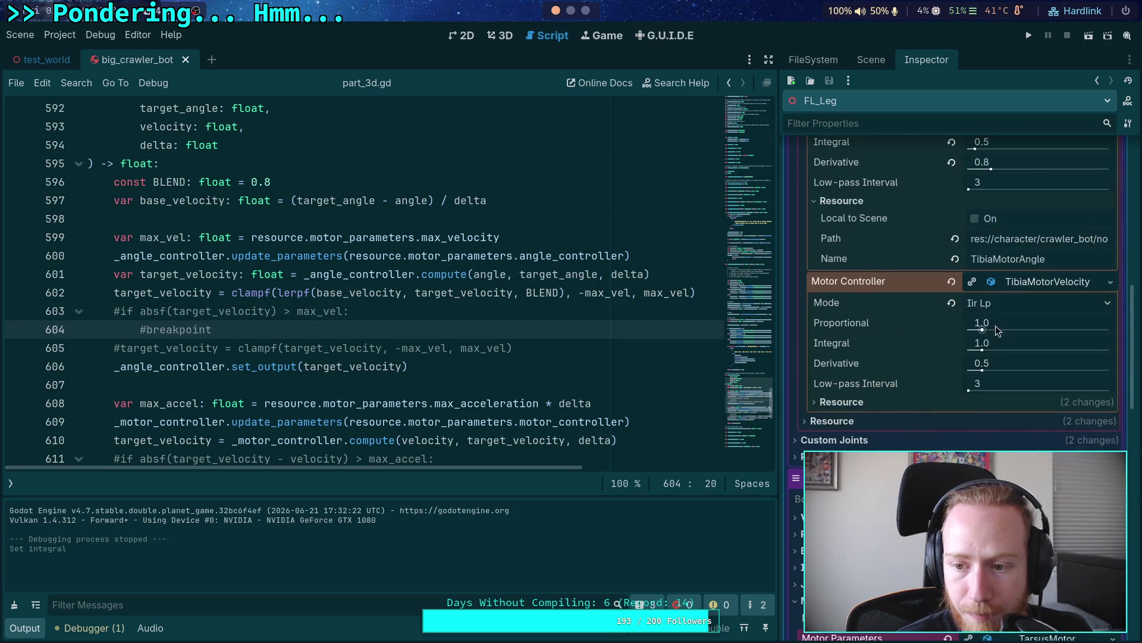
click(986, 341)
text(1)
key(Return)
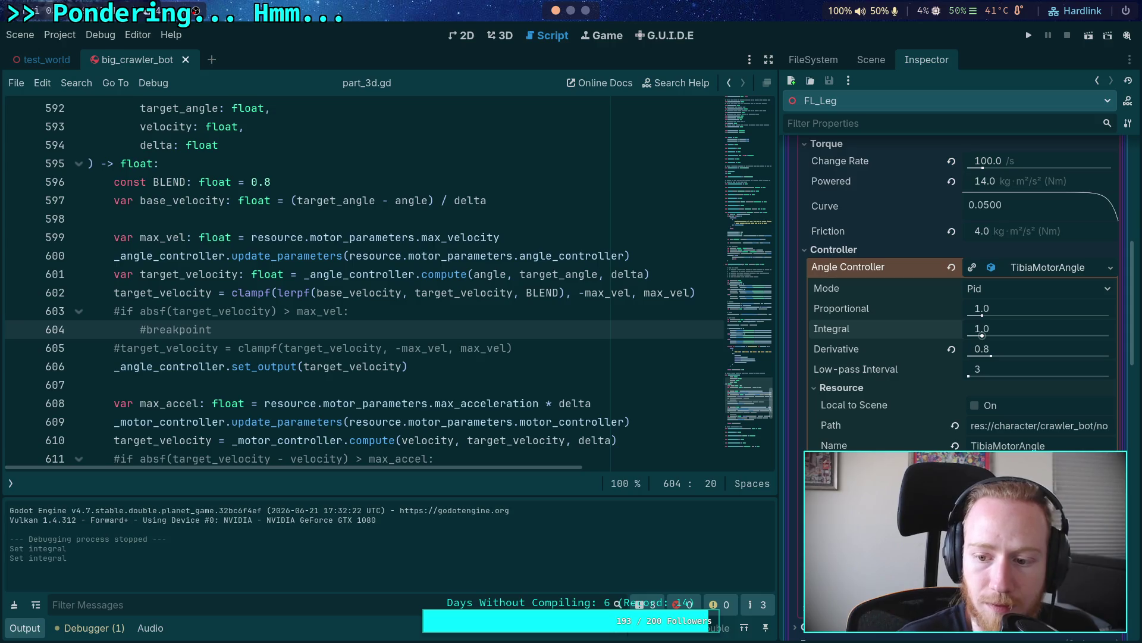
Step: Set the femur angle controller's Integral gain and run the crawler scene
scroll(932, 443, up, 10)
click(977, 340)
scroll(976, 351, down, 3)
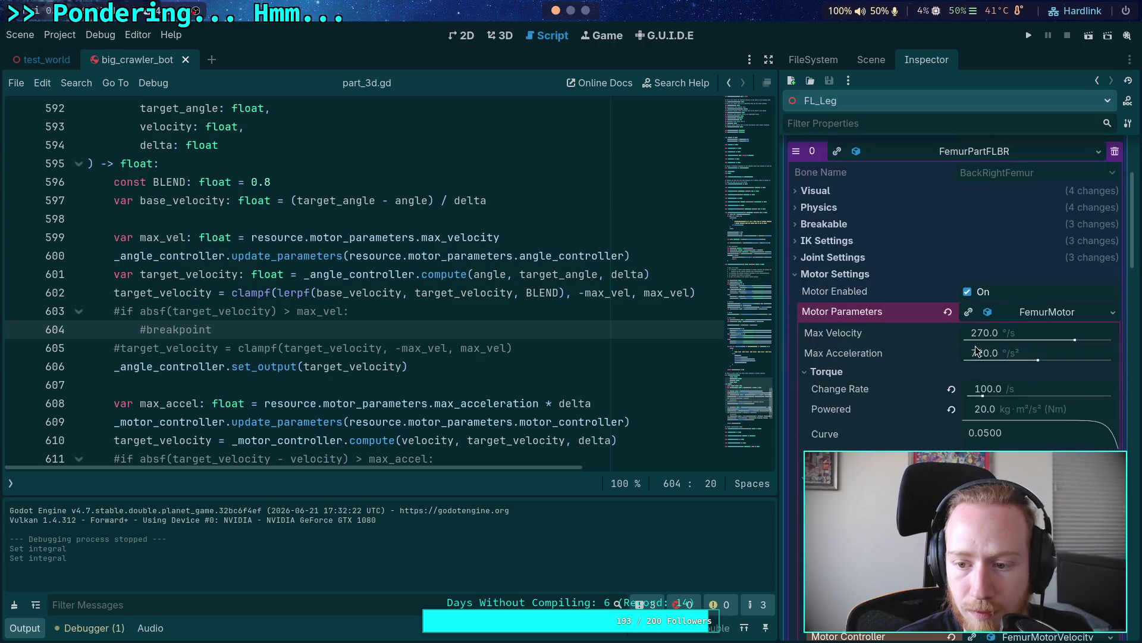
scroll(1011, 419, down, 3)
click(951, 370)
text(1)
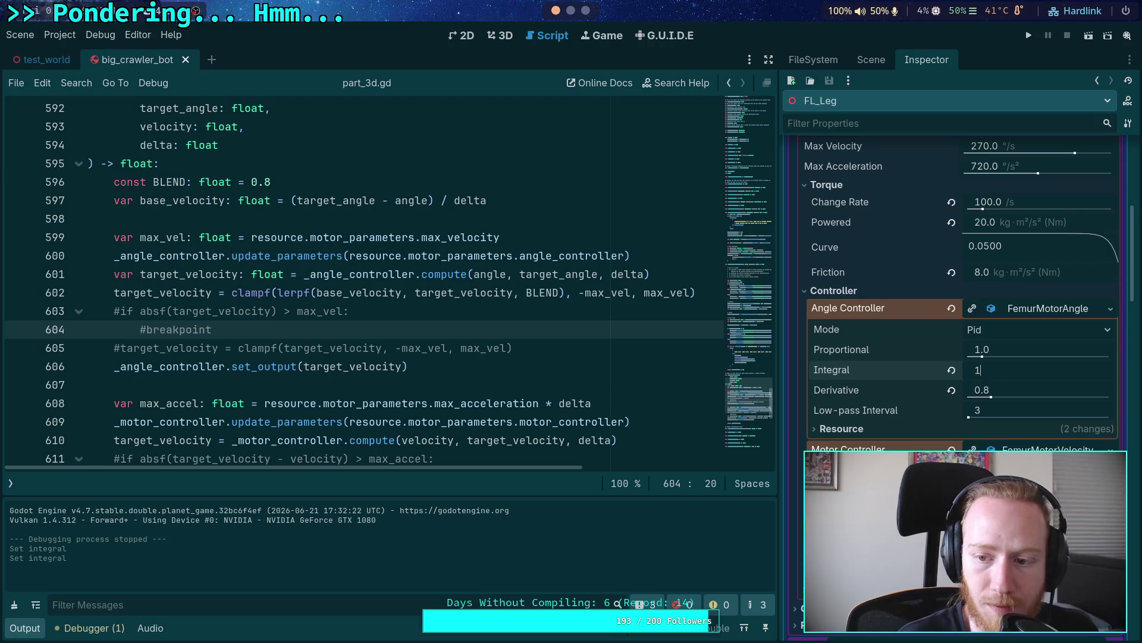
click(1028, 36)
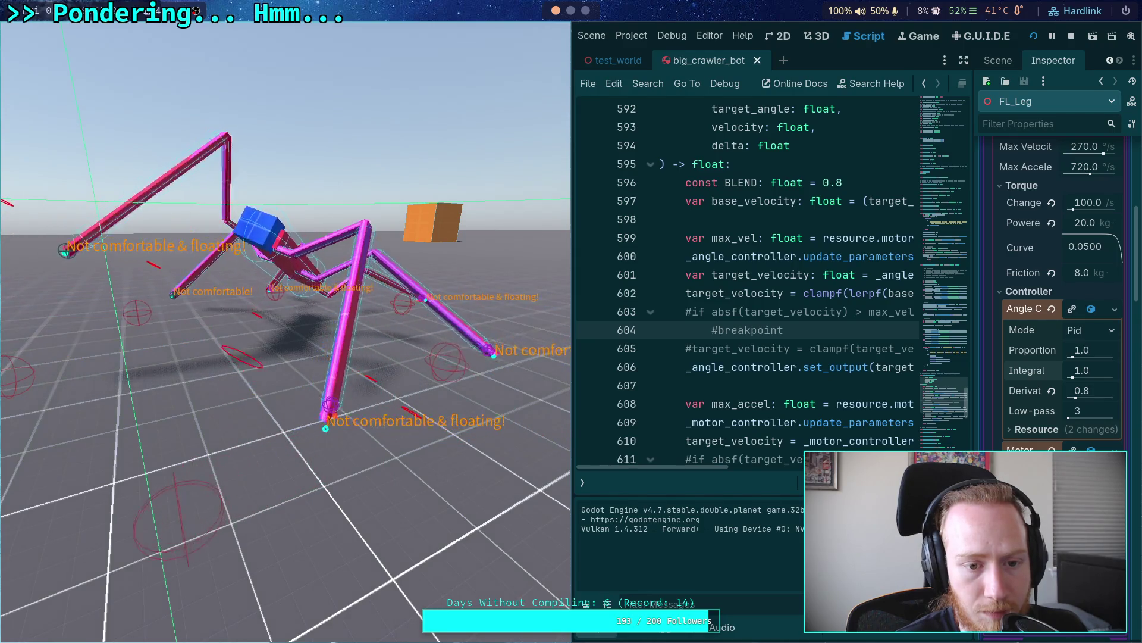
Step: Stop the game and switch the femur angle controller to Iir Lp with Integral gain 1.0
click(1069, 36)
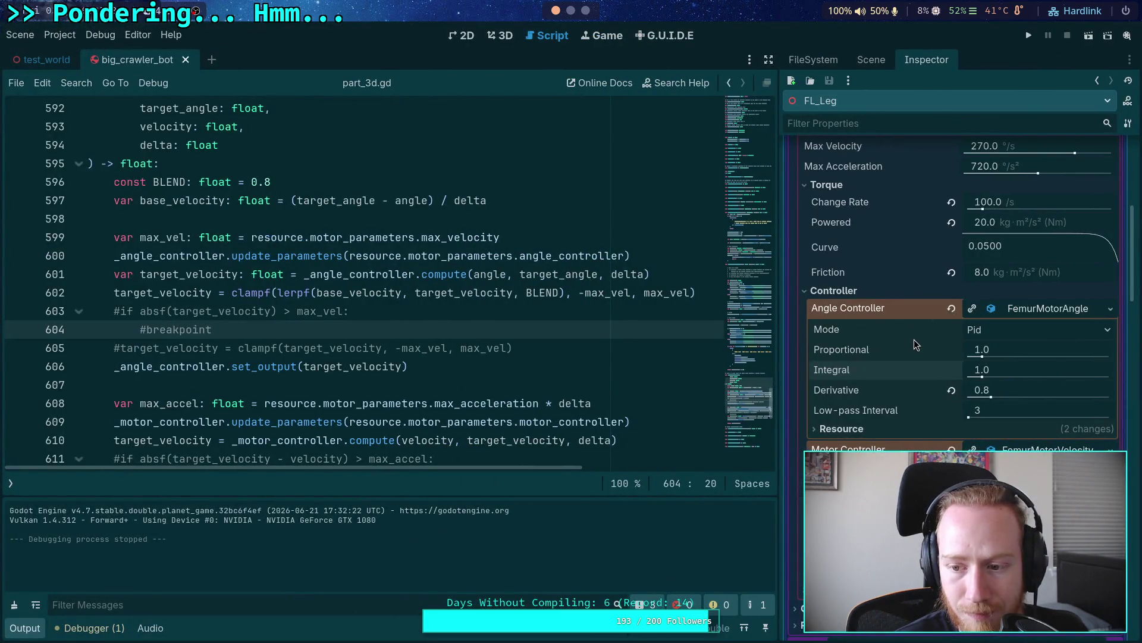
click(1028, 373)
text(.5)
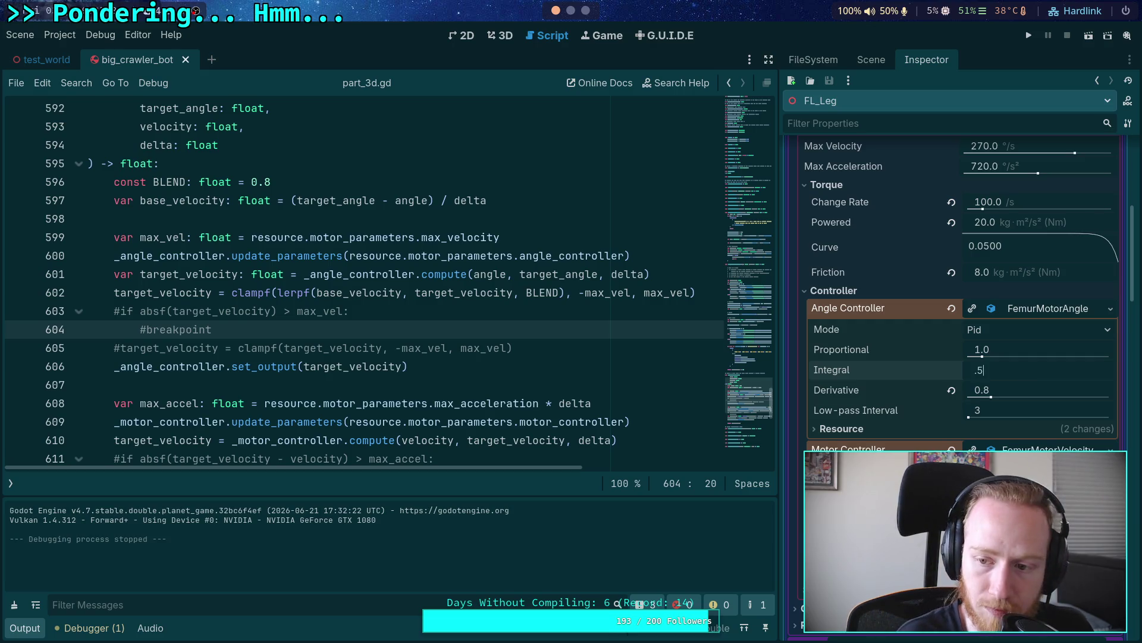
key(Return)
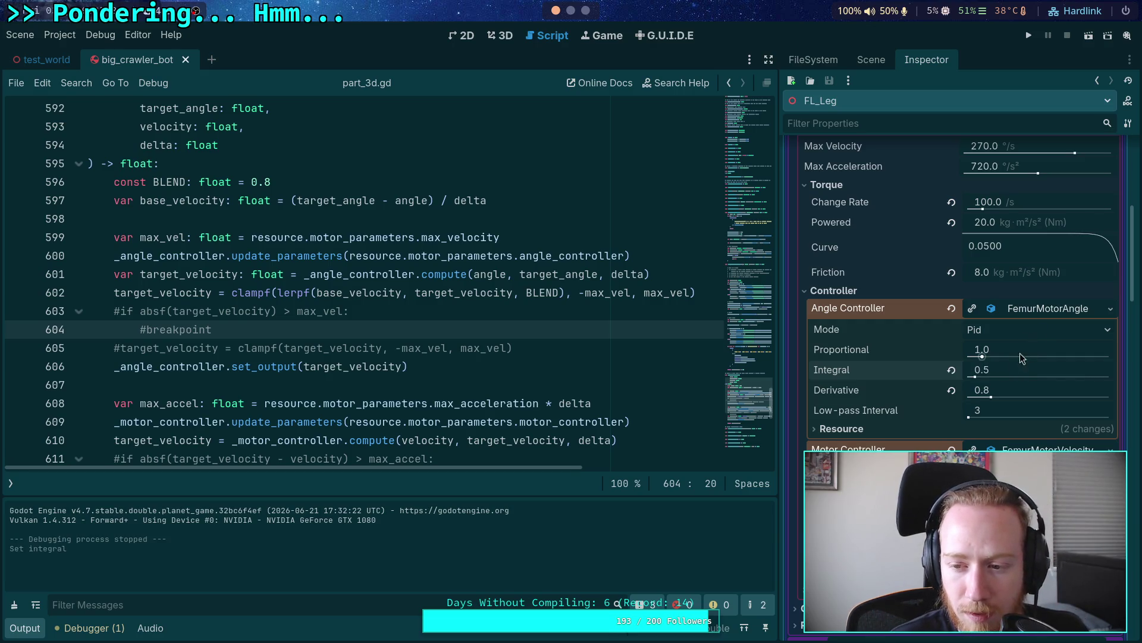
click(1047, 330)
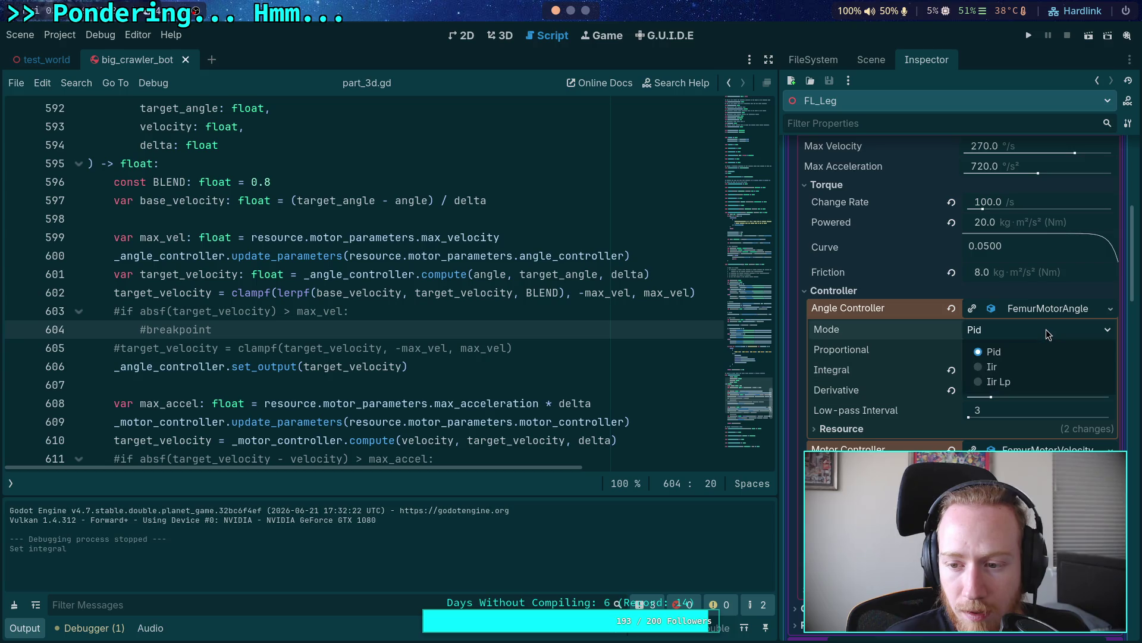
click(1015, 384)
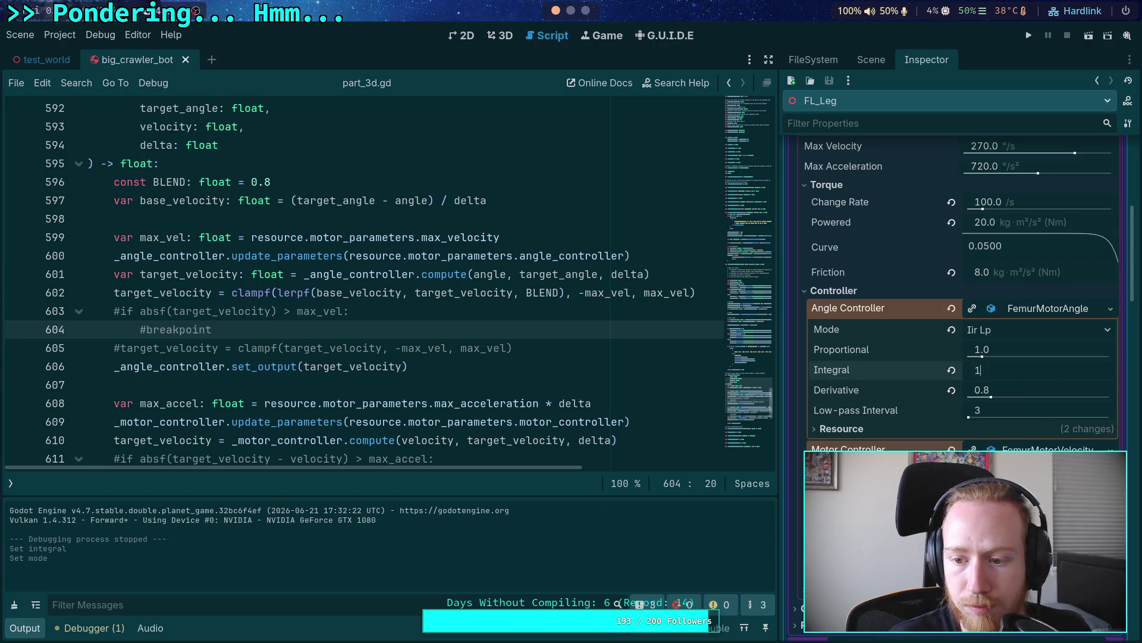
click(952, 369)
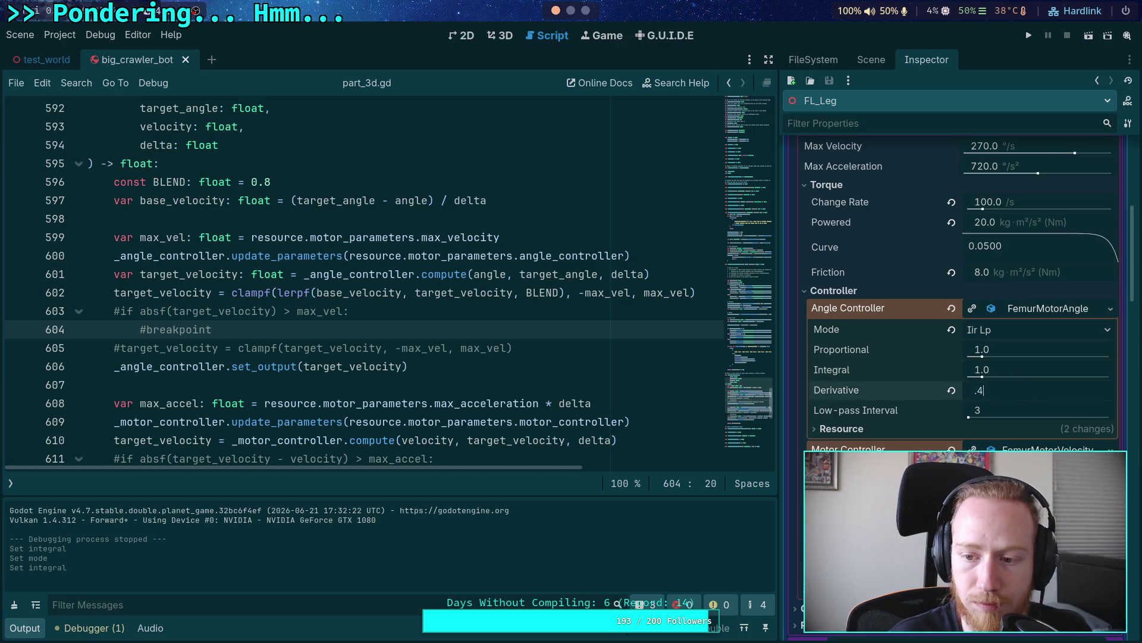
Step: Switch the tibia angle controller to Iir Lp with a Derivative gain of 0.5
scroll(1033, 391, down, 10)
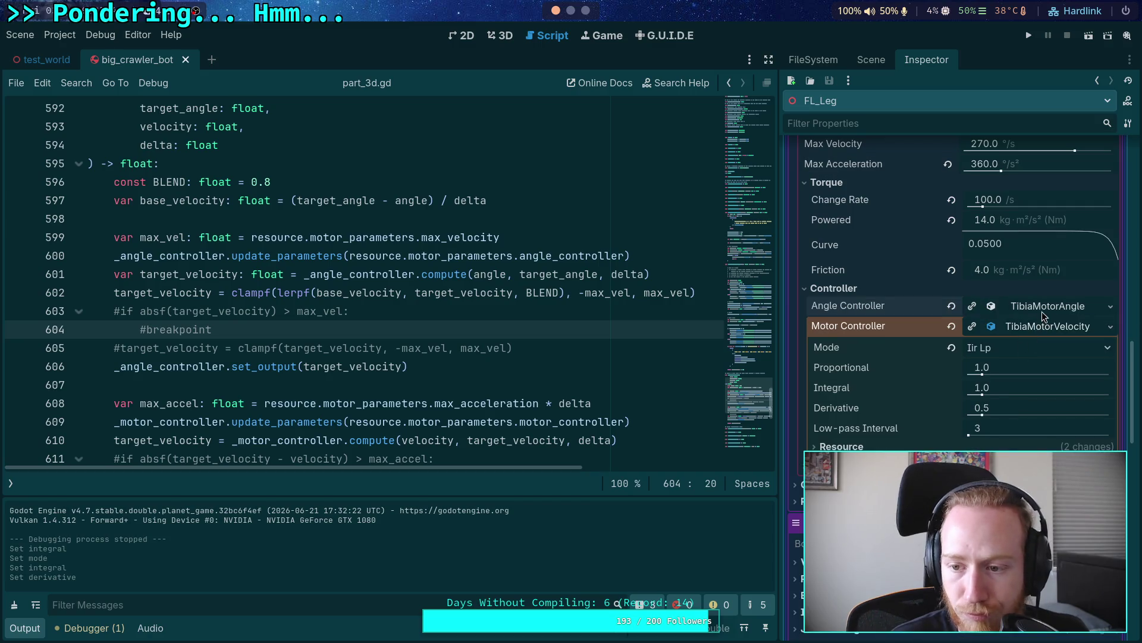
click(1043, 308)
click(1038, 327)
click(999, 380)
click(1035, 387)
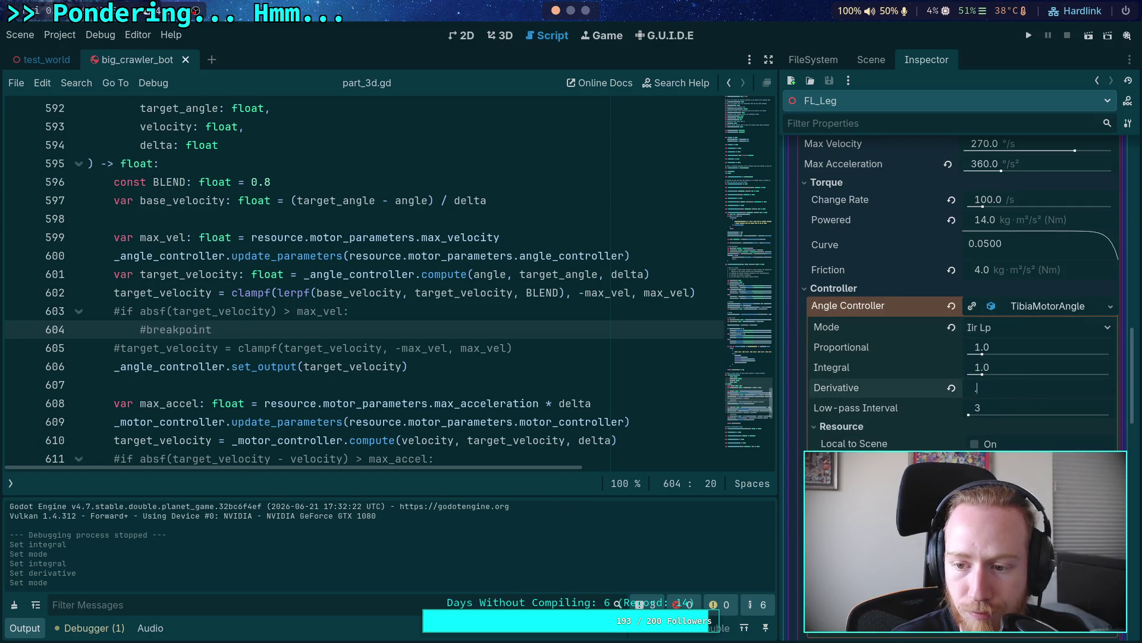
text(.5)
key(Return)
Step: Switch the tarsus angle controller to Iir Lp and save the scene
scroll(979, 344, down, 10)
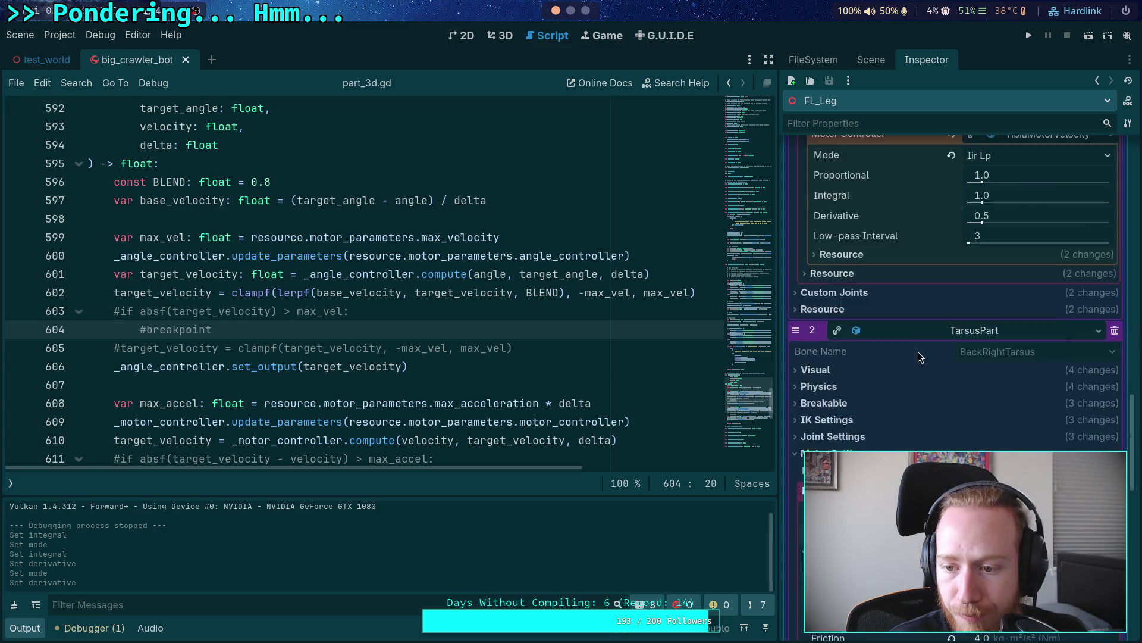
click(1038, 322)
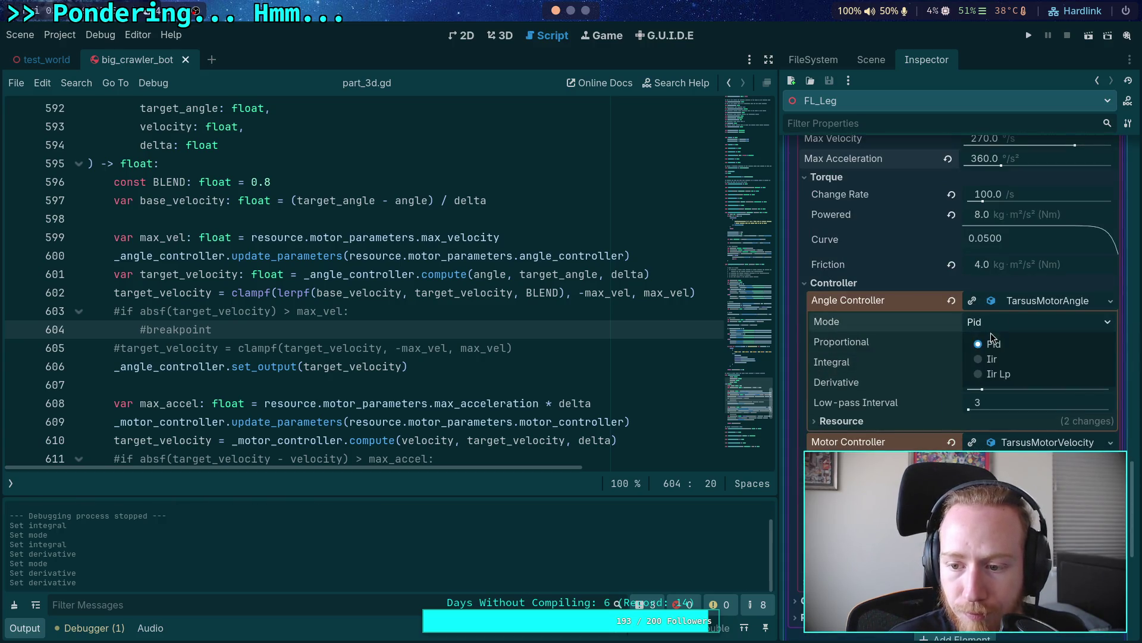
click(999, 373)
key(ctrl+s)
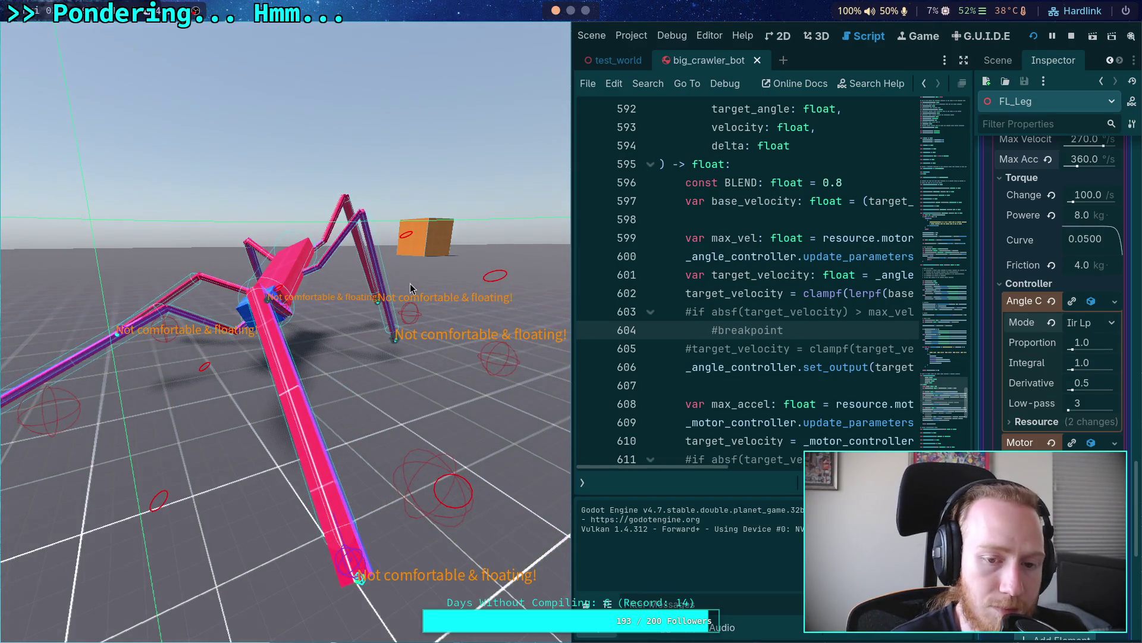
Step: Stop the game, toggle the max-velocity check on lines 603–604, and run the scene to test
click(1071, 38)
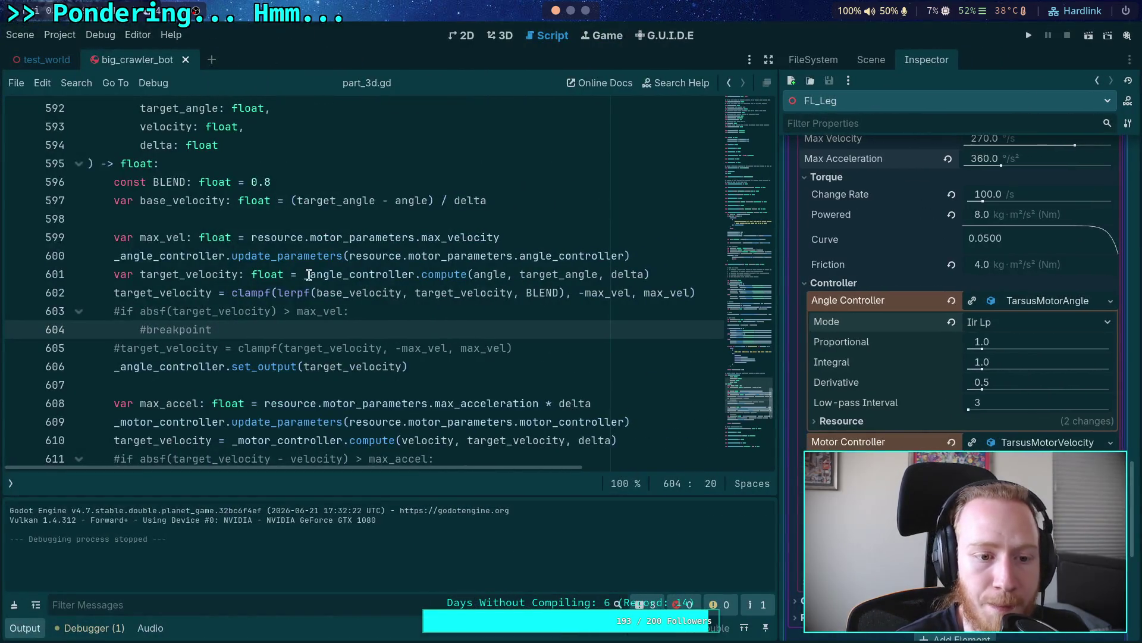
drag(213, 331, 186, 311)
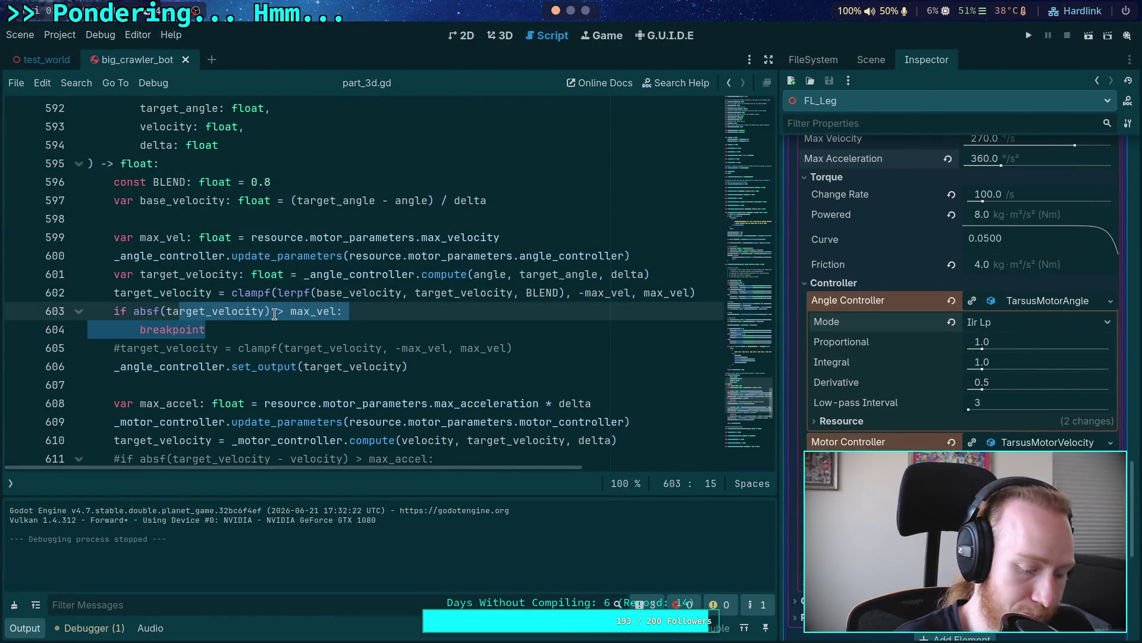
key(ctrl+s)
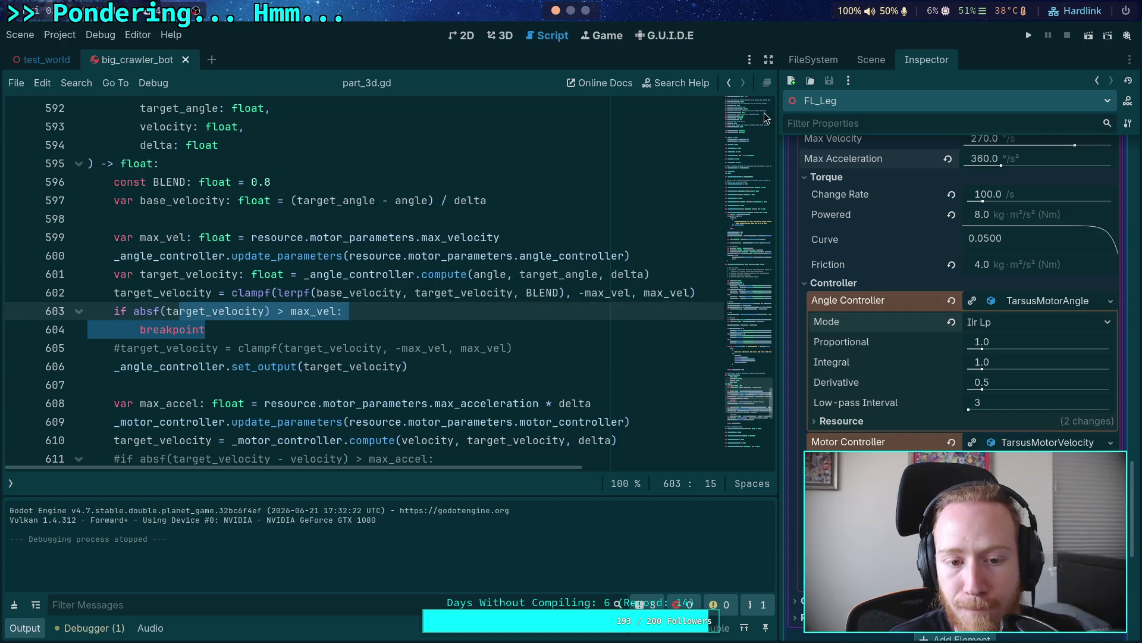
click(1029, 35)
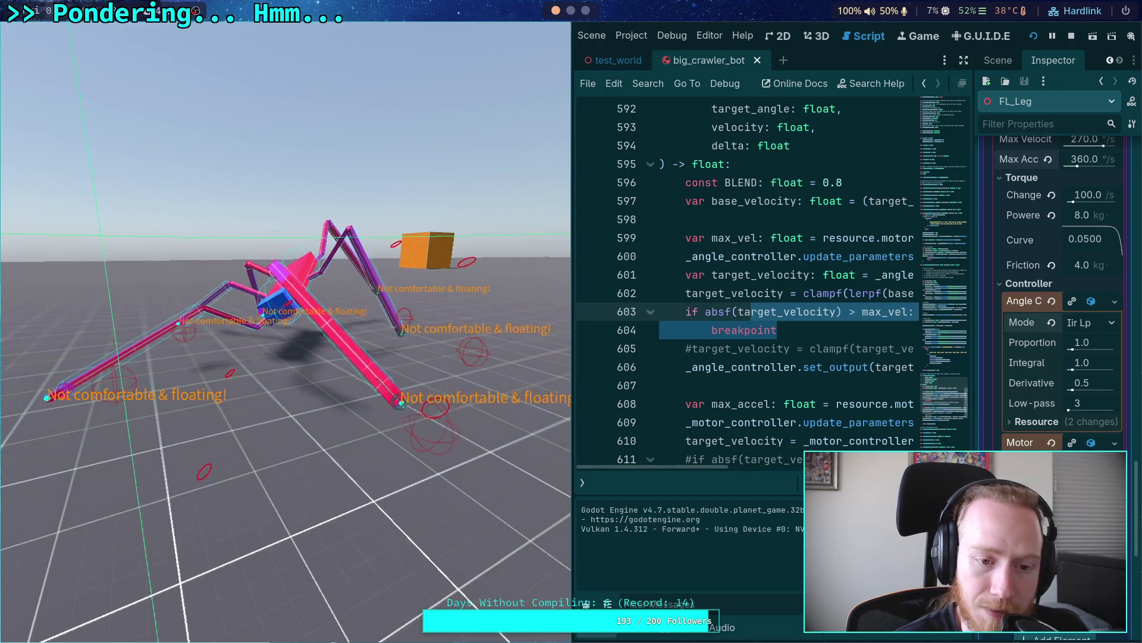
Step: Stop the test run and reselect the max-velocity check lines
click(1072, 36)
mouse_move(231, 332)
mouse_down()
mouse_move(153, 314)
mouse_move(192, 312)
mouse_up()
scroll(268, 317, down, 3)
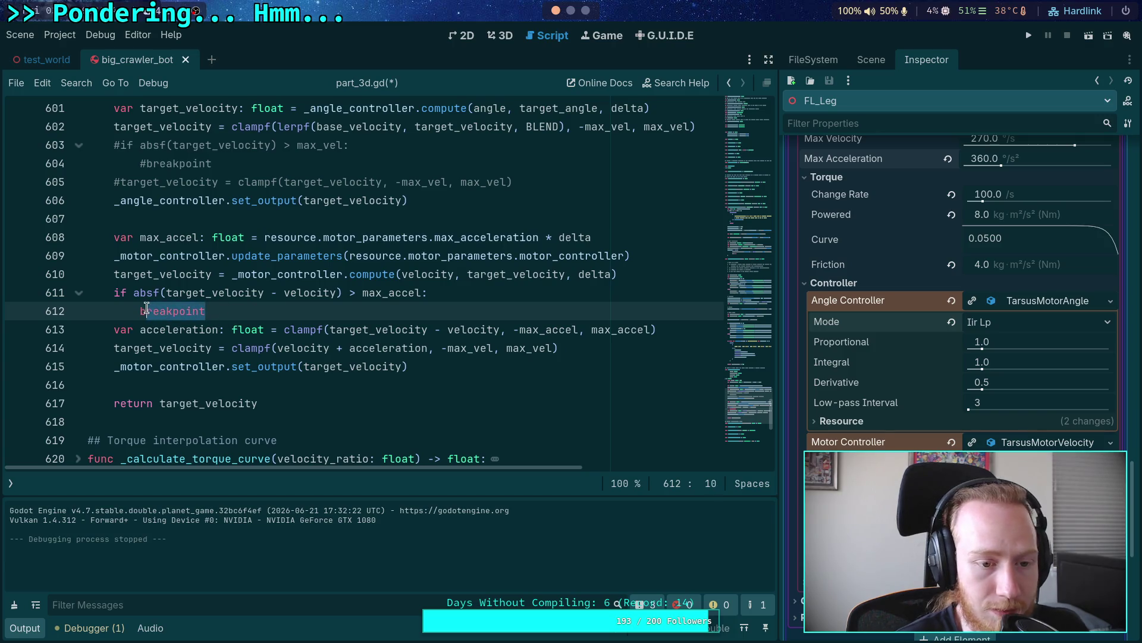
Step: Replace 'breakpoint' on line 612 with pass, save, run the scene, and set an editor breakpoint there
double_click(146, 309)
text(pass)
key(ctrl+s)
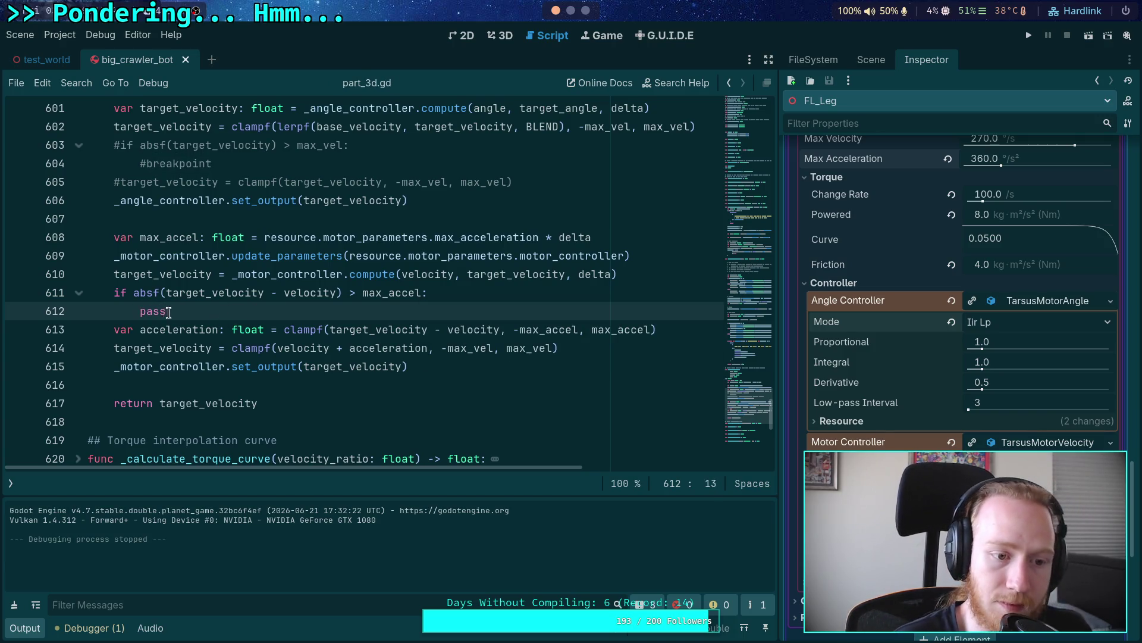
click(1032, 36)
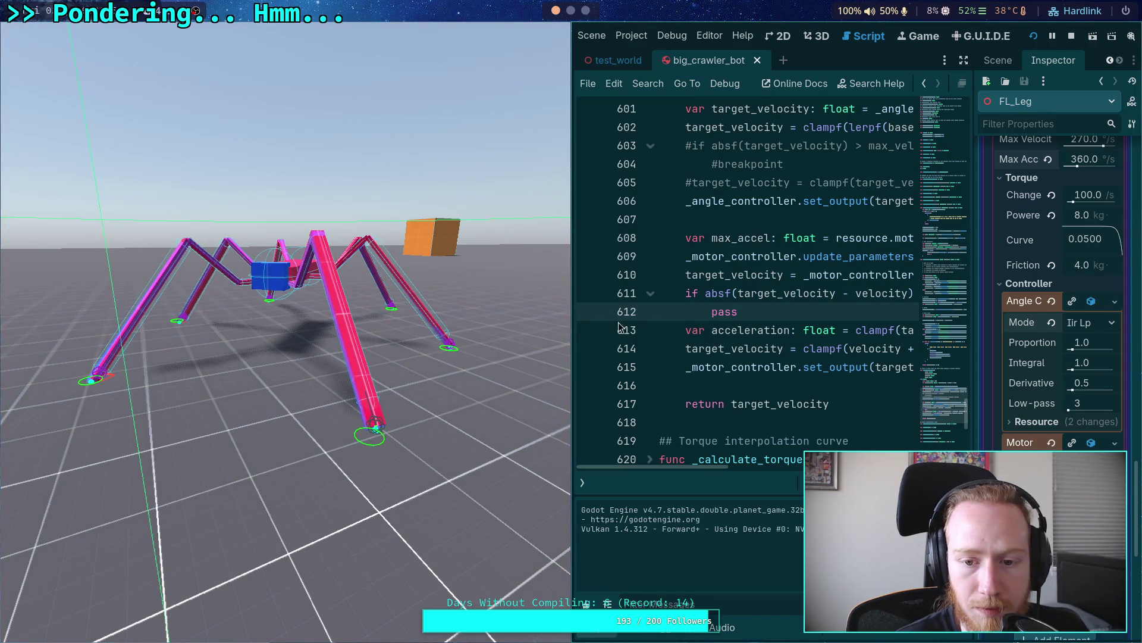
click(598, 312)
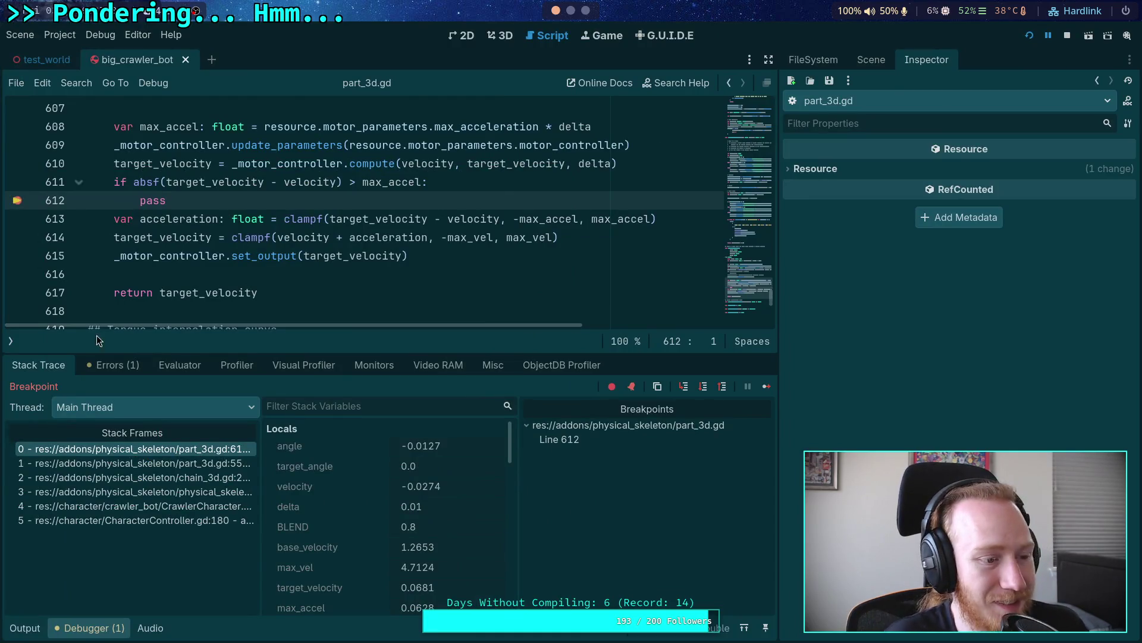
scroll(372, 264, up, 2)
scroll(472, 239, down, 2)
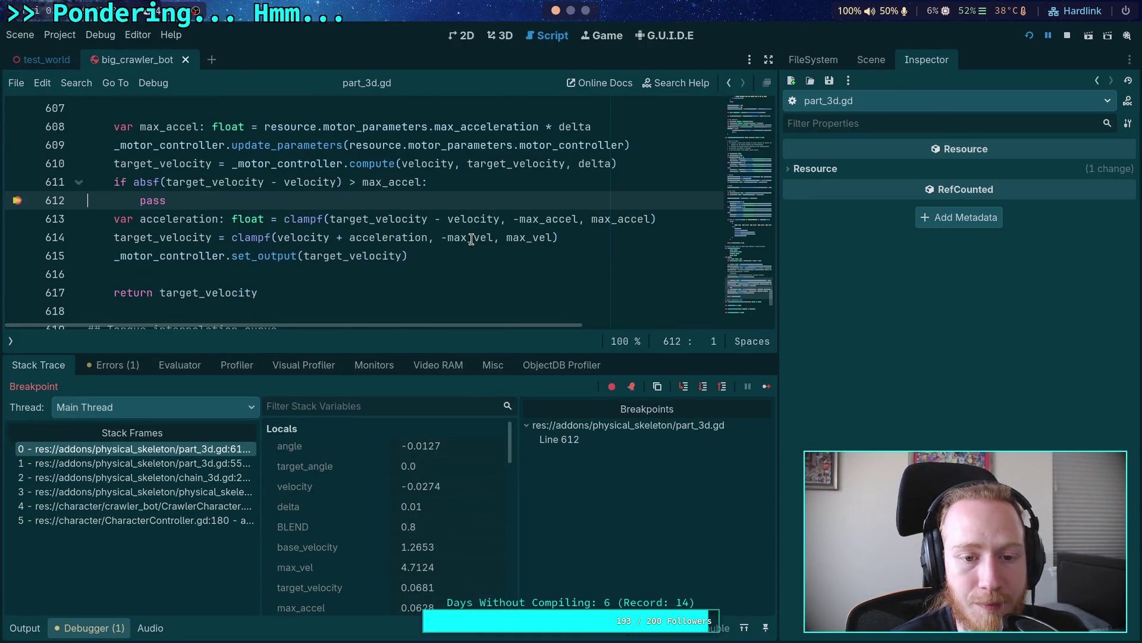
scroll(466, 507, down, 1)
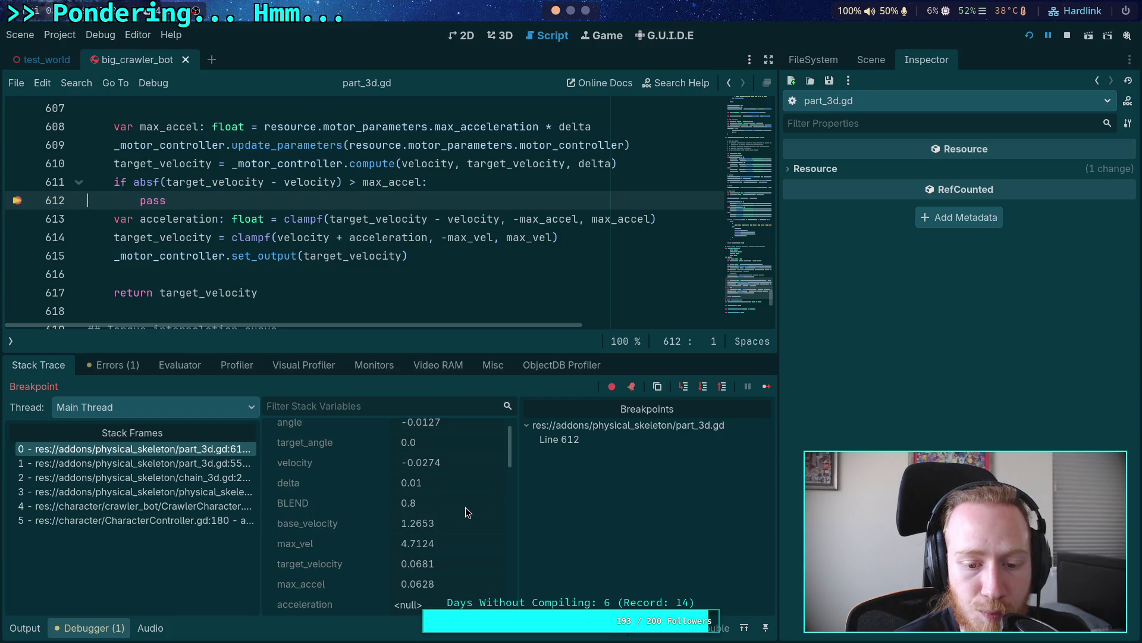
scroll(465, 507, down, 1)
scroll(465, 507, up, 1)
scroll(466, 507, up, 1)
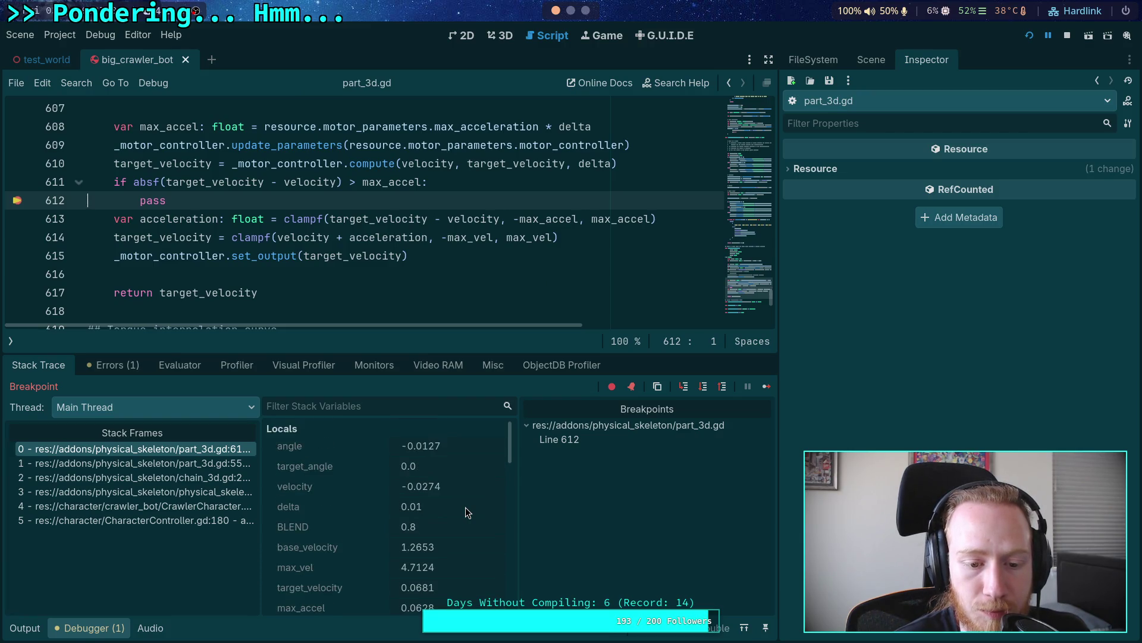
scroll(466, 507, down, 1)
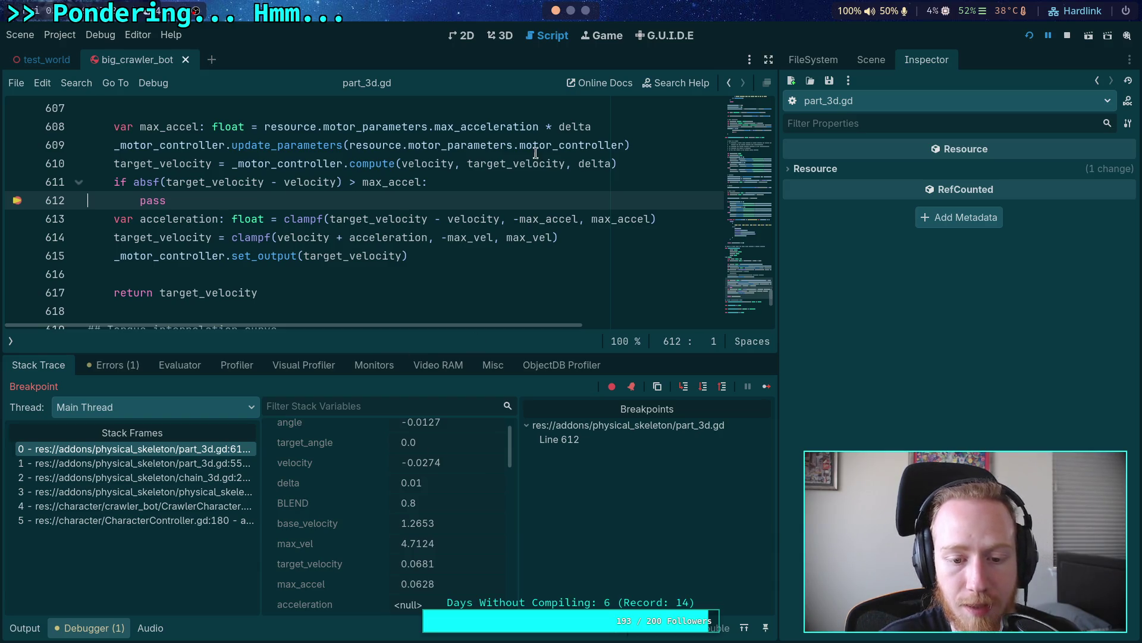
Step: Import math in the Python REPL and convert 0.002 radians to degrees (about 0.11°)
key(super+1)
click(688, 34)
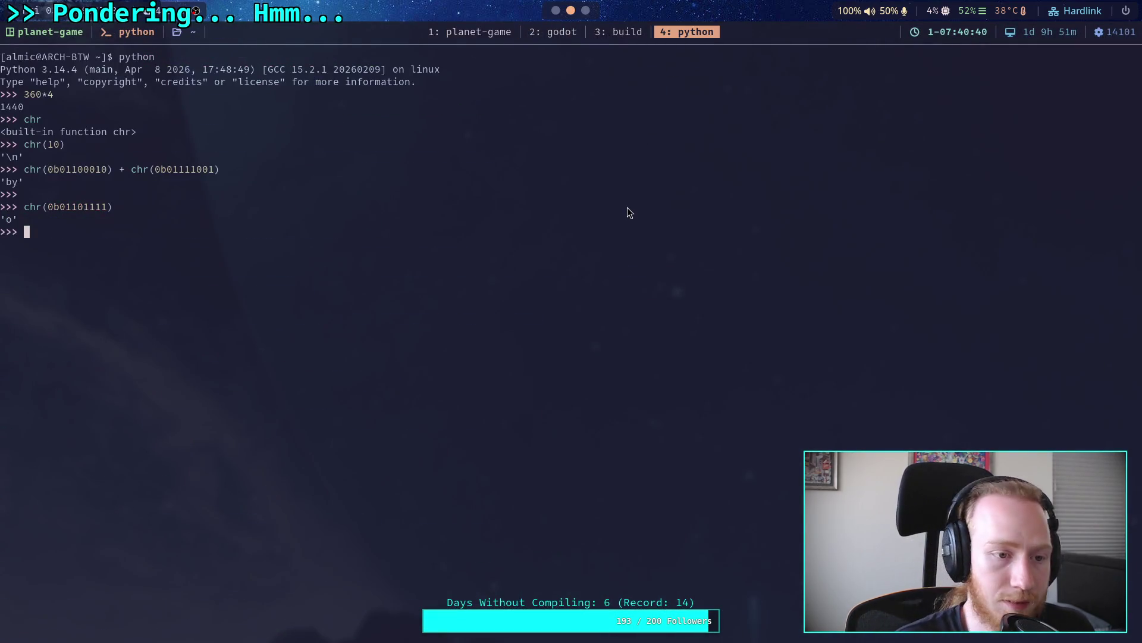
text(import math)
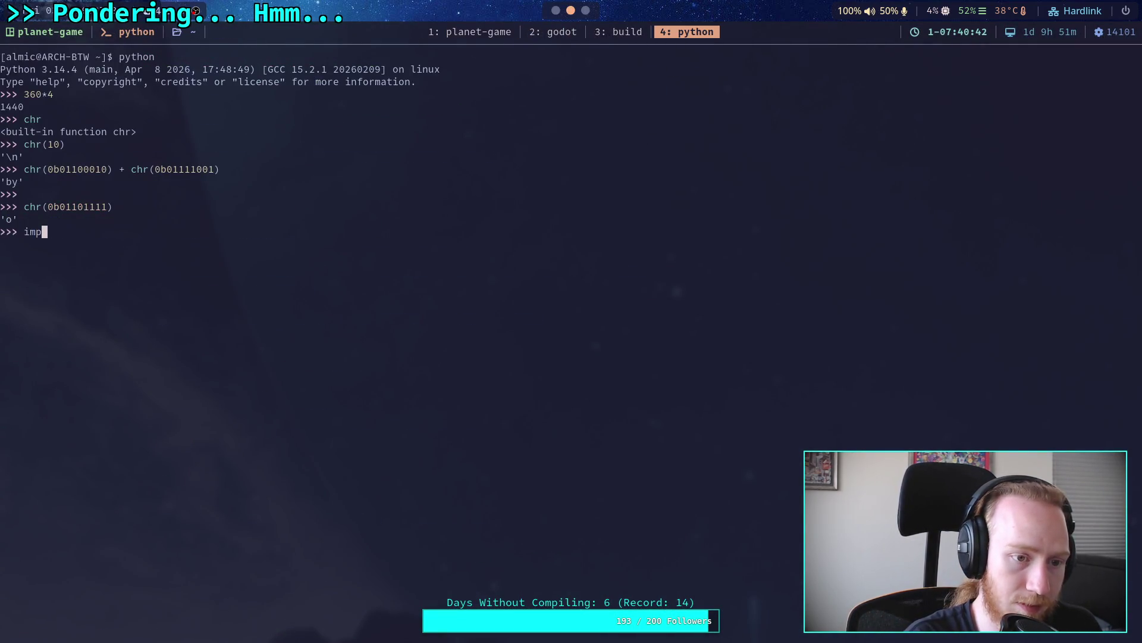
key(Return)
text(math)
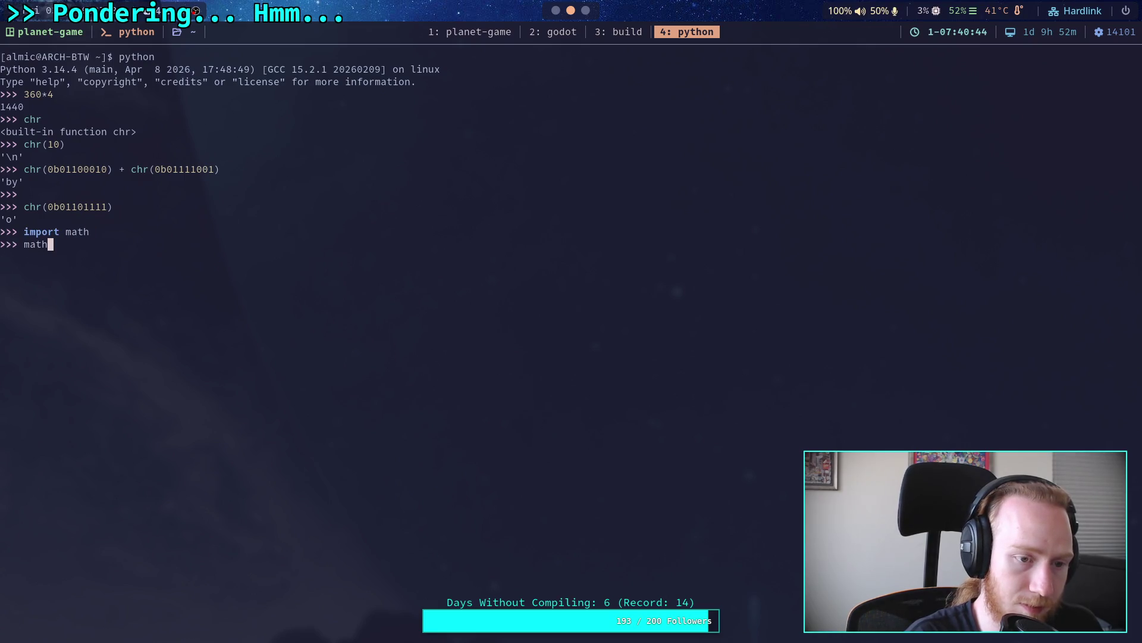
text(.degrees(0.002))
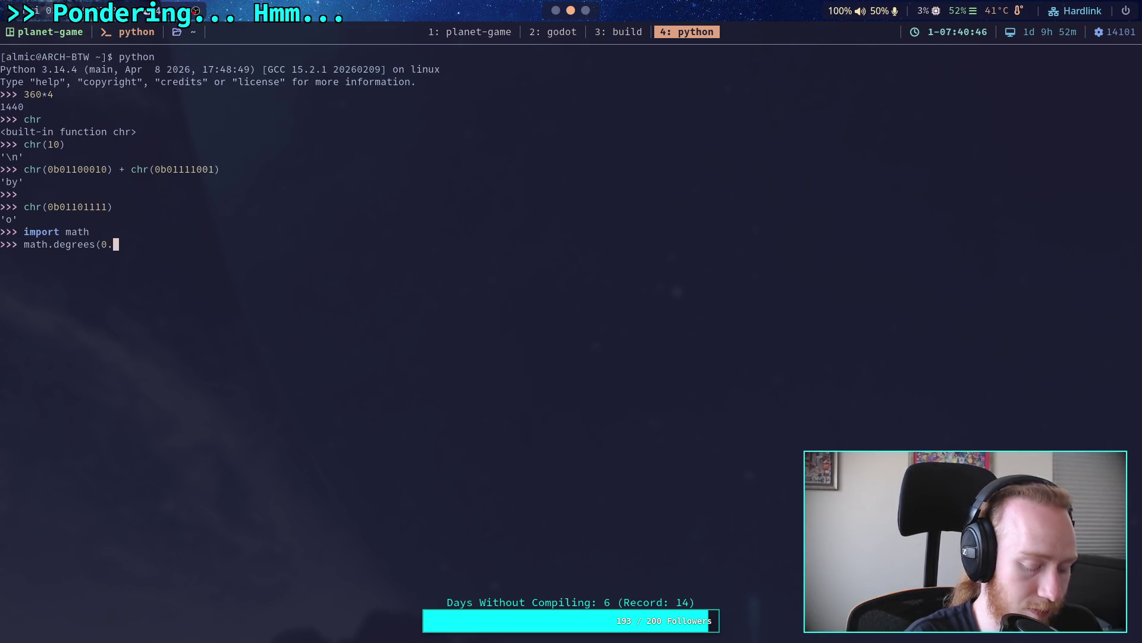
key(Return)
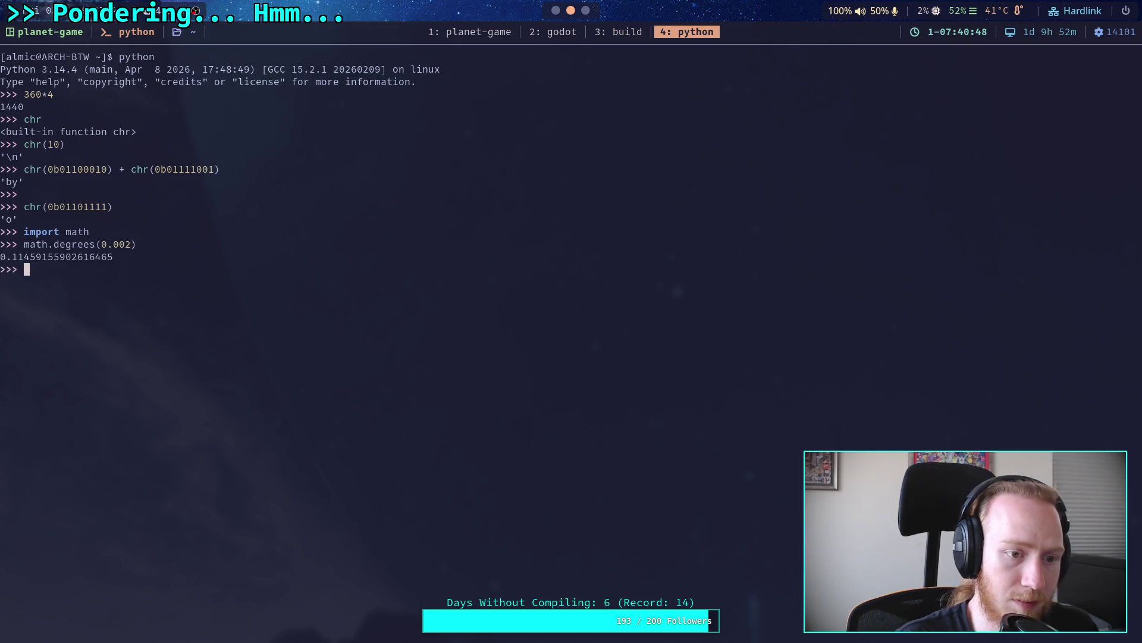
Step: Glance at Godot and the GitHub commit, then convert 0.02 radians to degrees (about 1.15°)
click(554, 11)
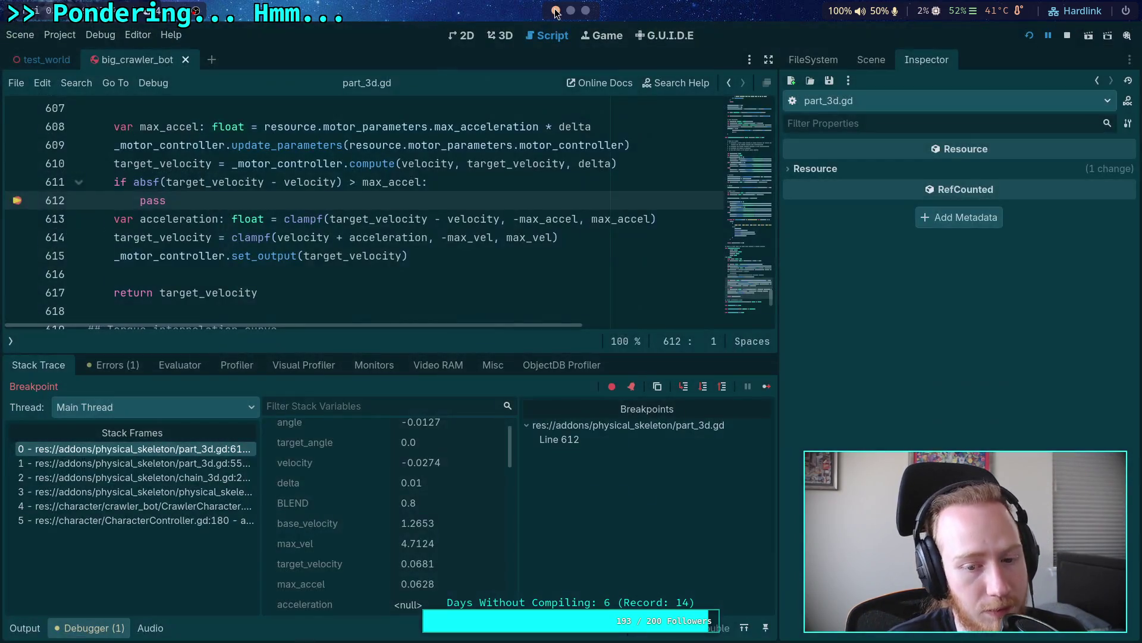
click(569, 11)
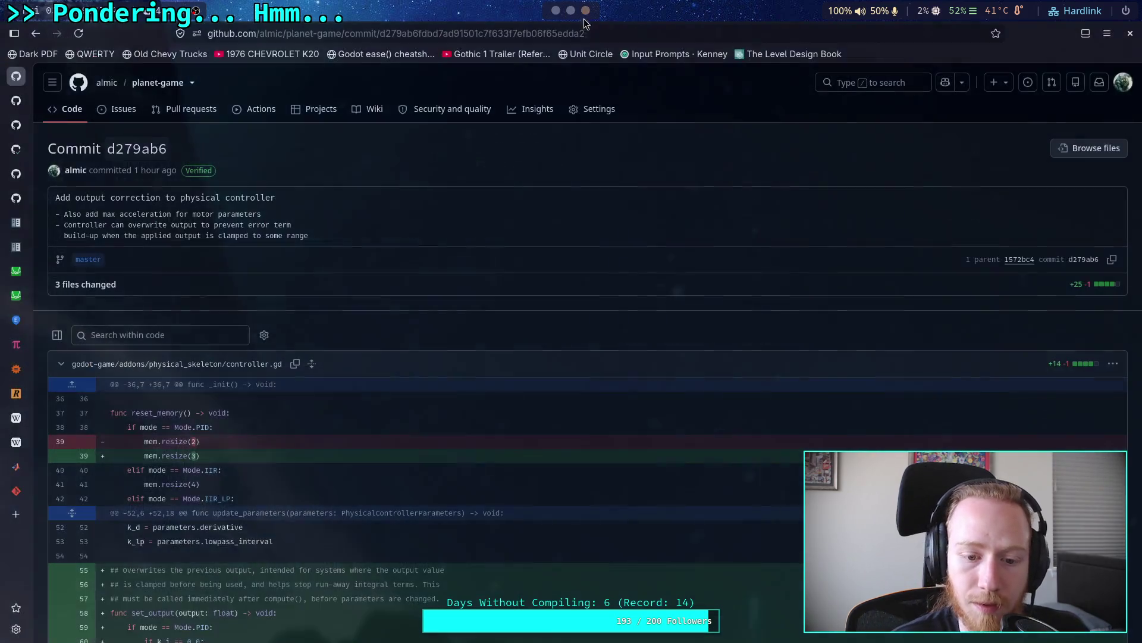
click(556, 11)
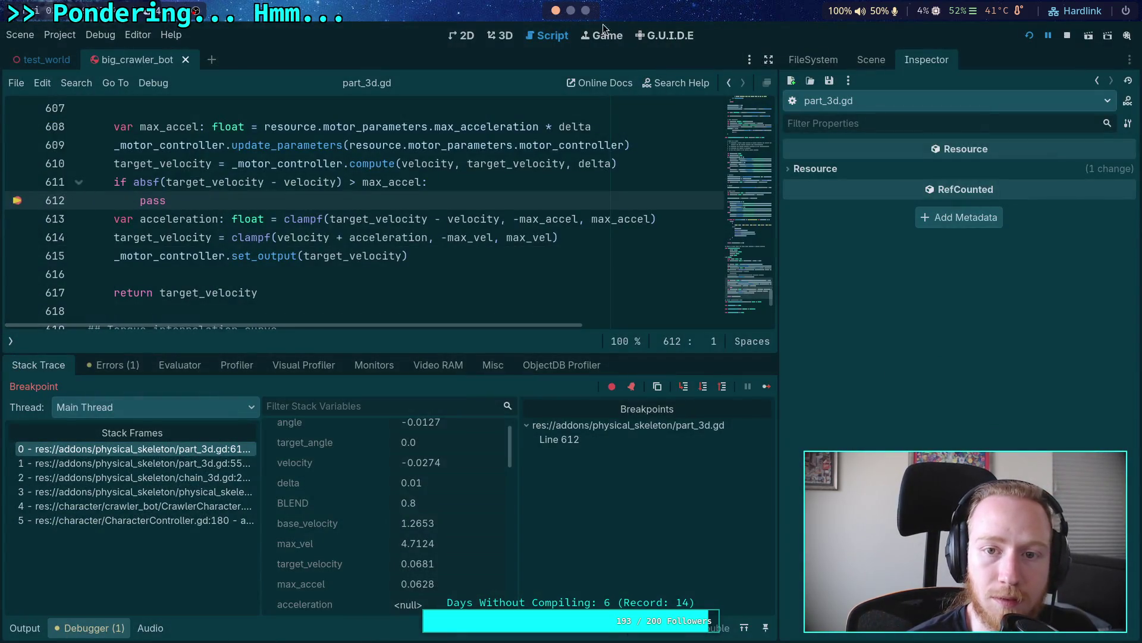
key(super+2)
key(Up)
key(Left)
key(Left)
key(BackSpace)
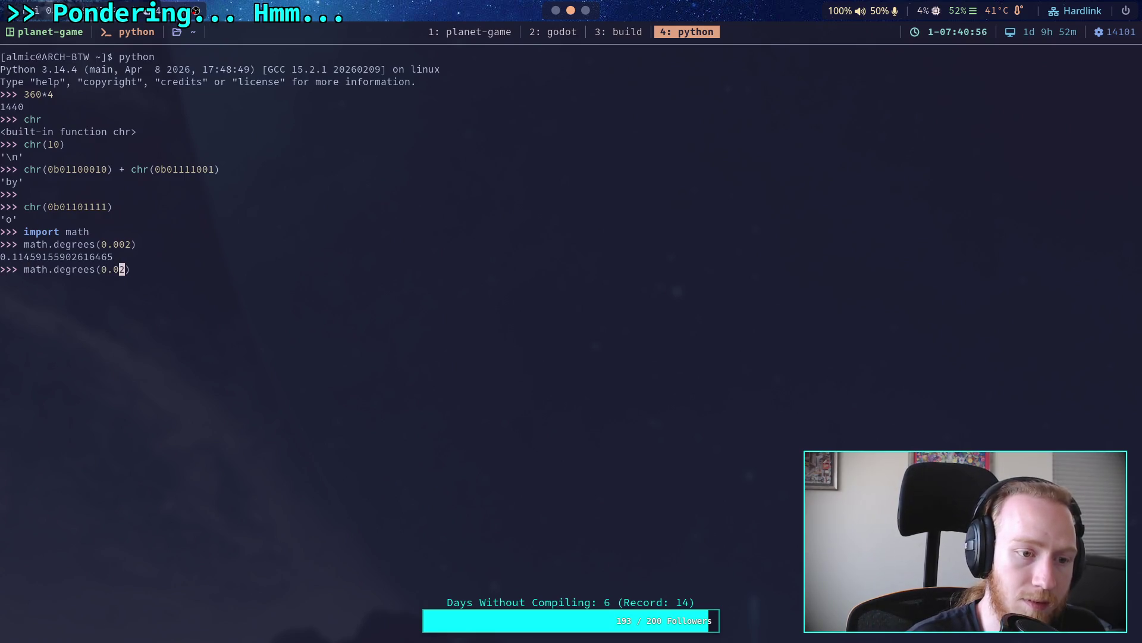
key(Return)
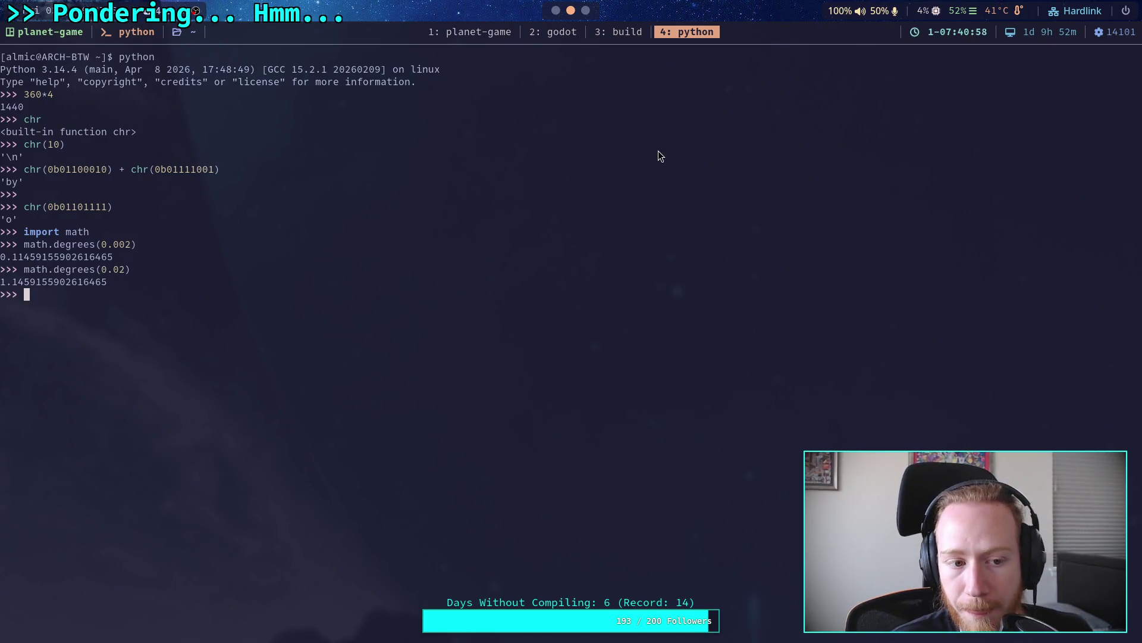
Step: Convert 0.068 radians to degrees (about 3.90°) and return to the paused Godot debugger
click(557, 10)
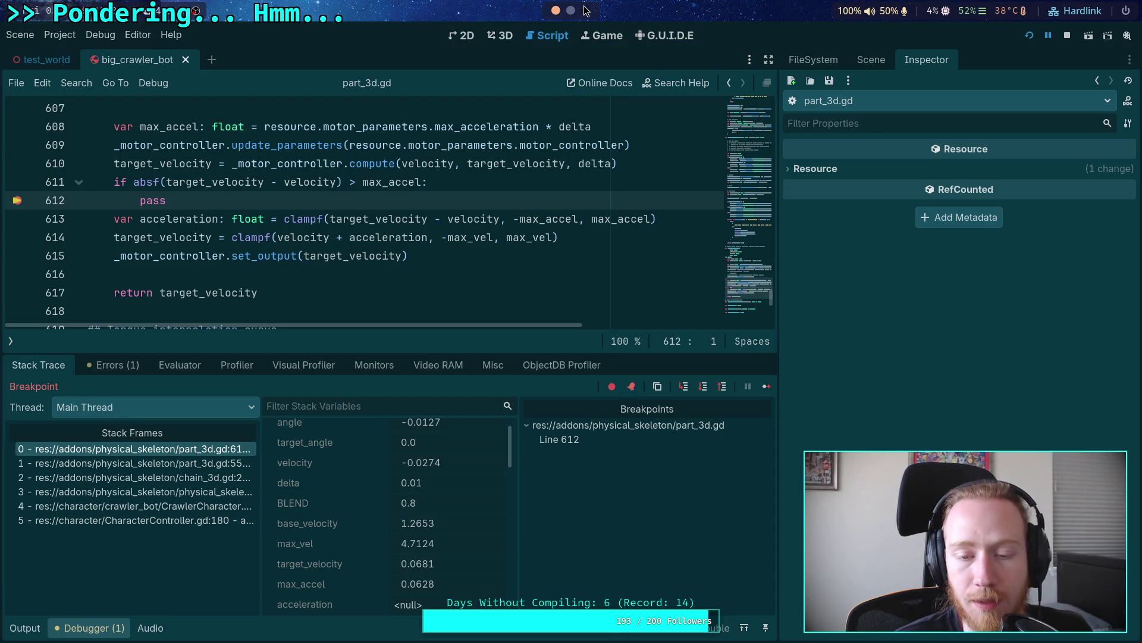
click(586, 10)
click(557, 12)
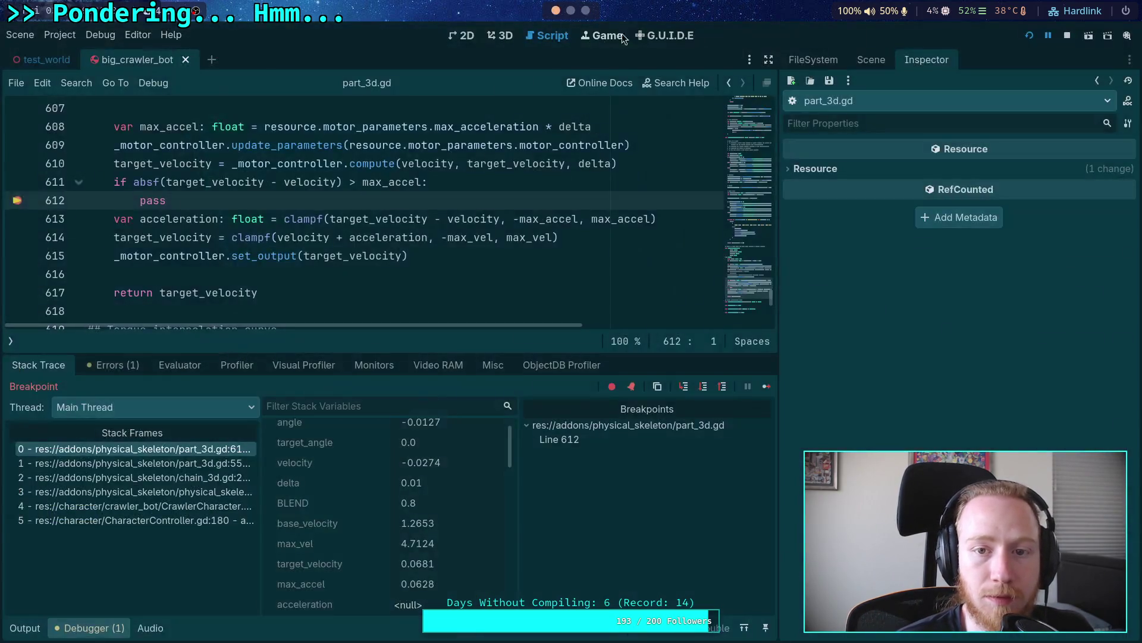
click(572, 11)
key(Up)
key(Left)
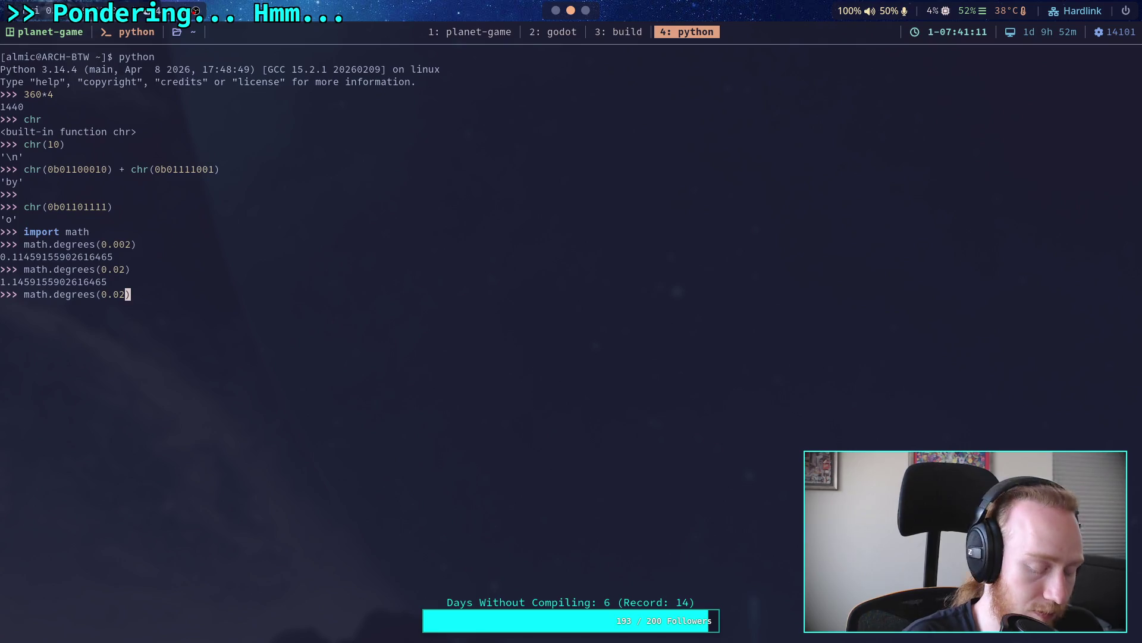
key(BackSpace)
text(68)
key(Return)
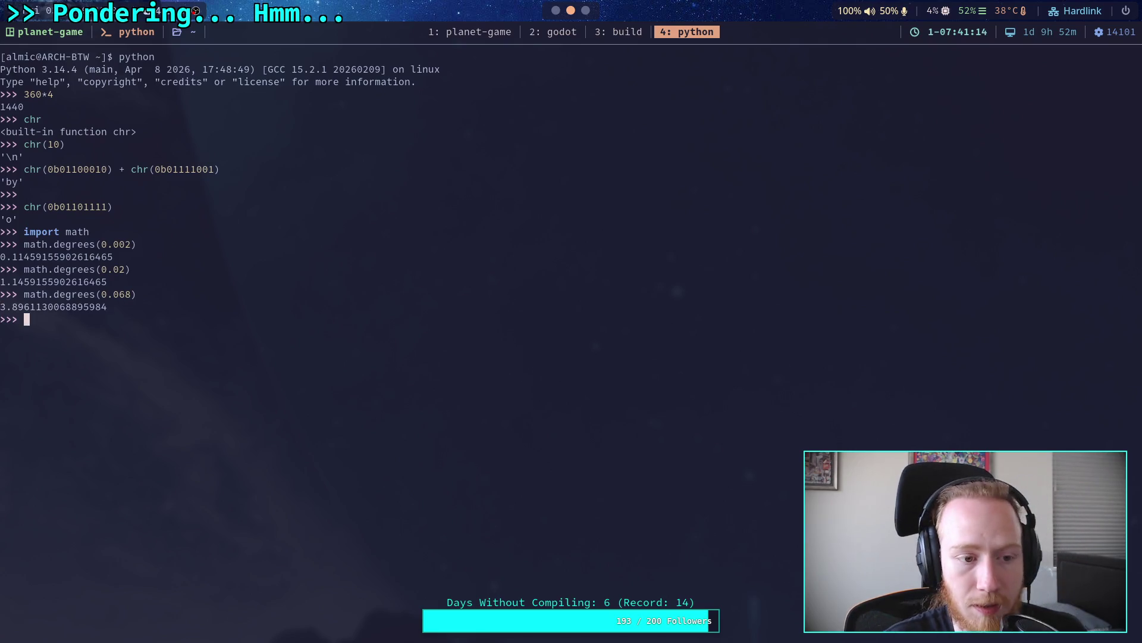
click(555, 10)
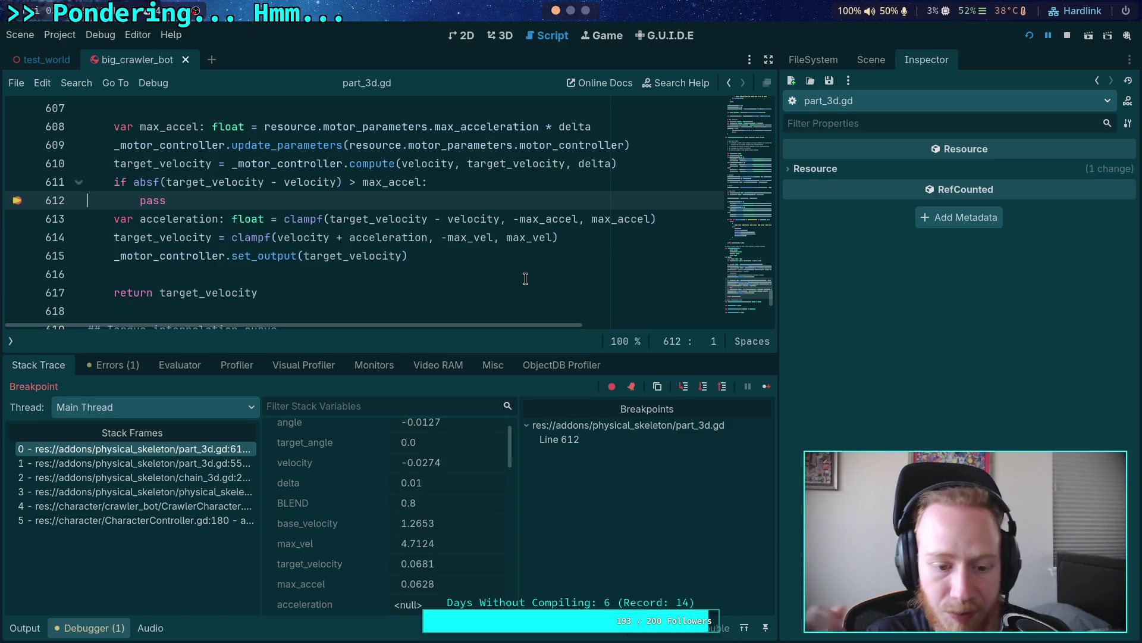
scroll(424, 522, down, 3)
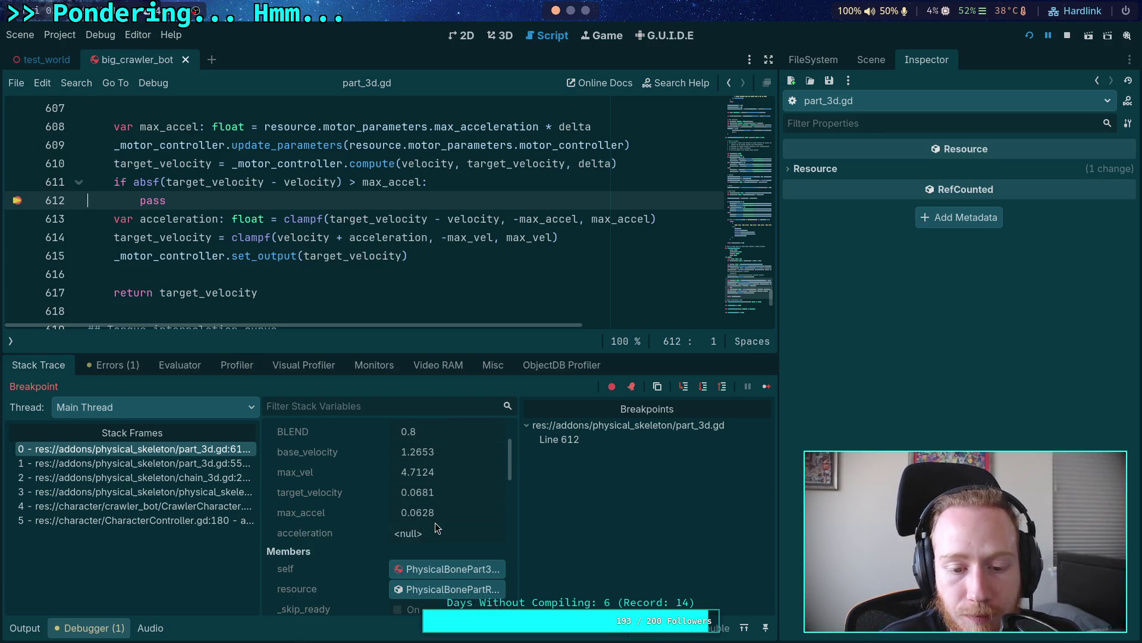
scroll(434, 522, up, 2)
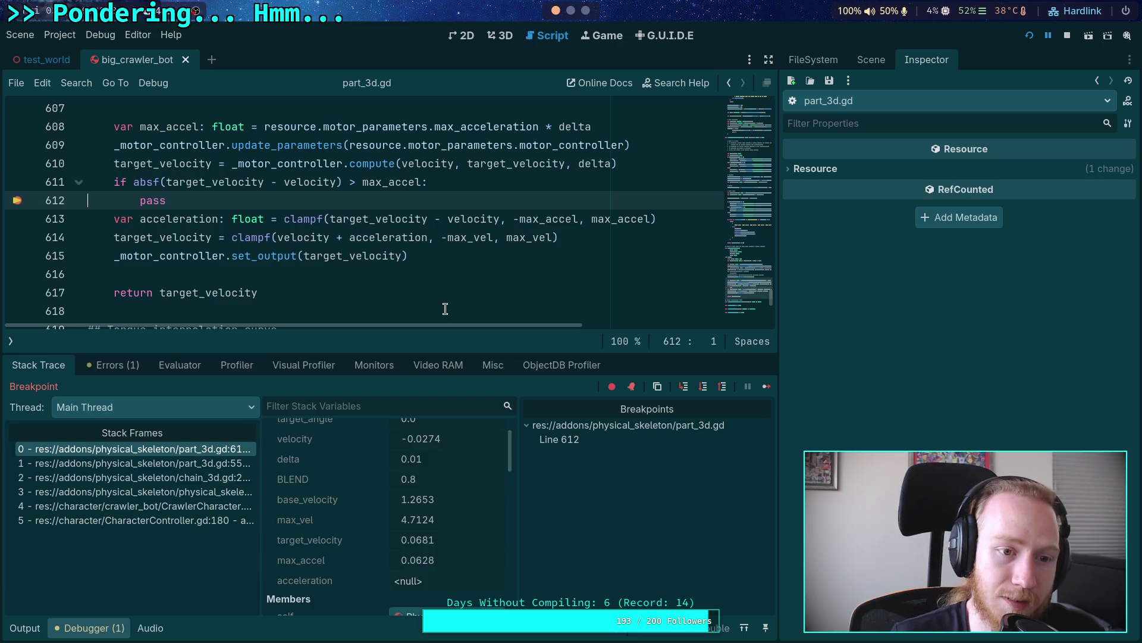
Step: Stop the debugger, comment out line 602's lerp clamp and uncomment line 605's plain clamp
scroll(445, 309, up, 3)
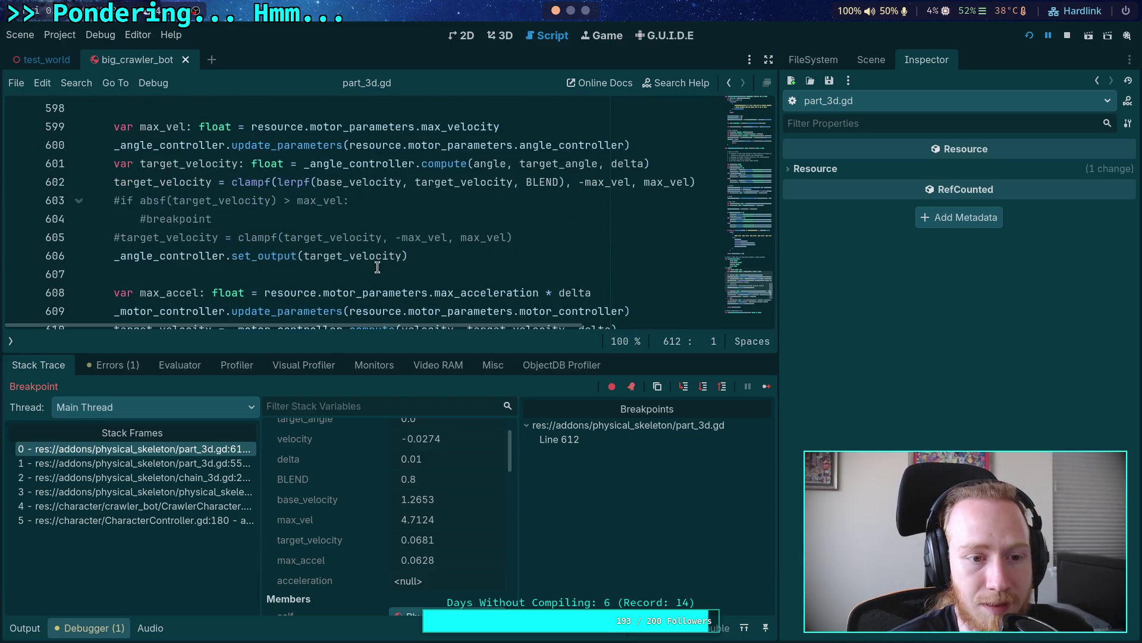
click(1067, 36)
click(115, 182)
key(ctrl+k)
key(Down)
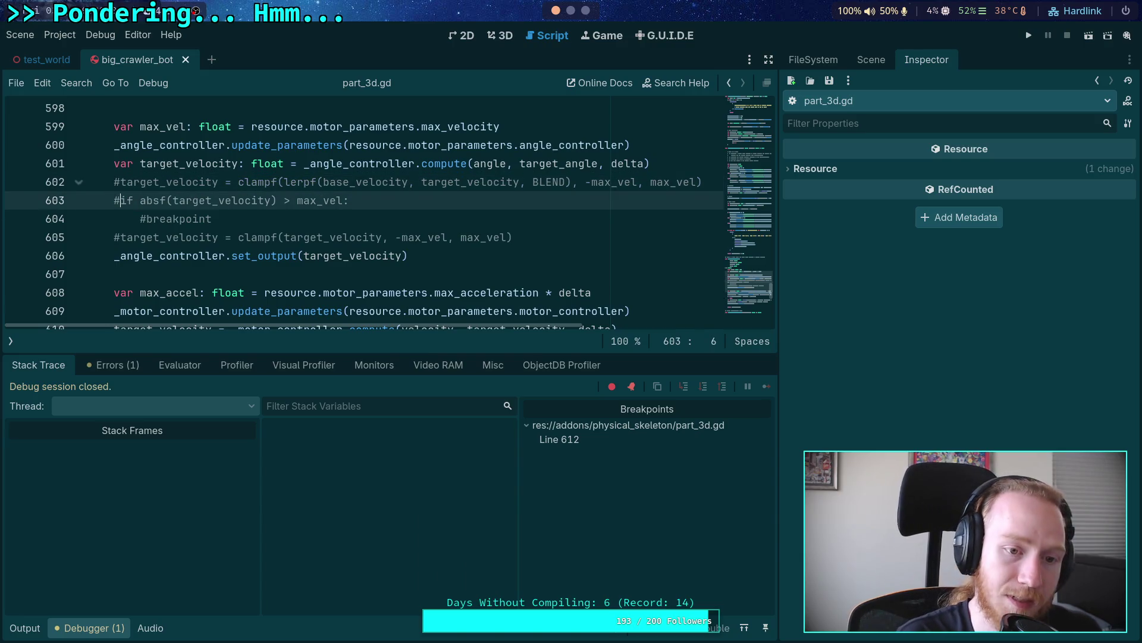
key(Down)
key(Down)
key(Down)
key(Up)
key(ctrl+k)
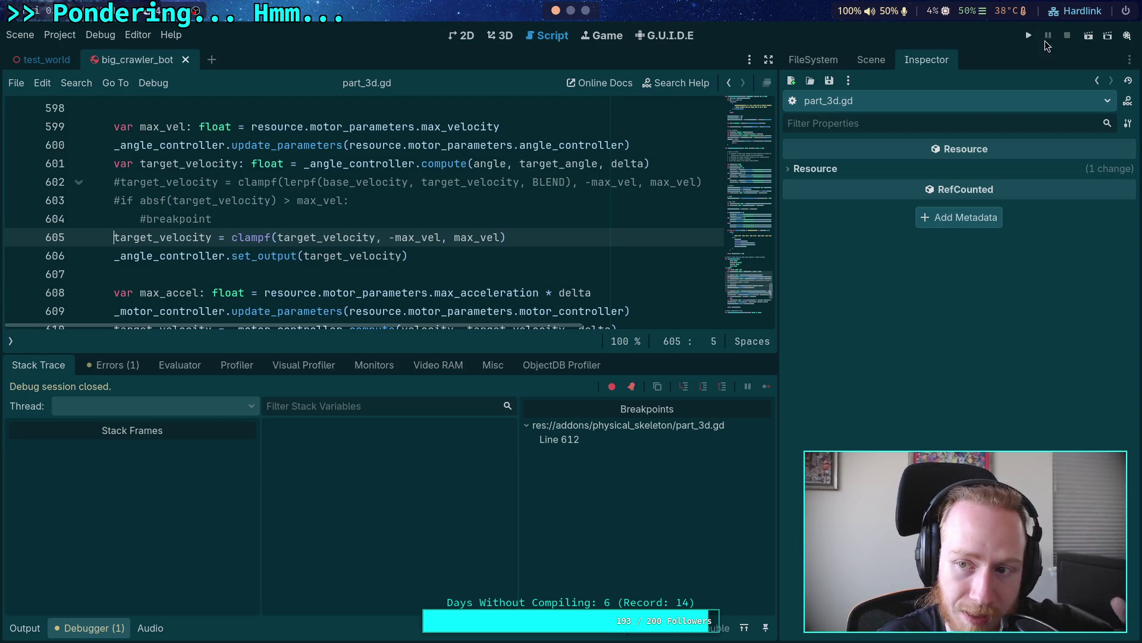
Step: Test-run the crawler, stop the game, and show the crawler scene's node tree
click(1029, 36)
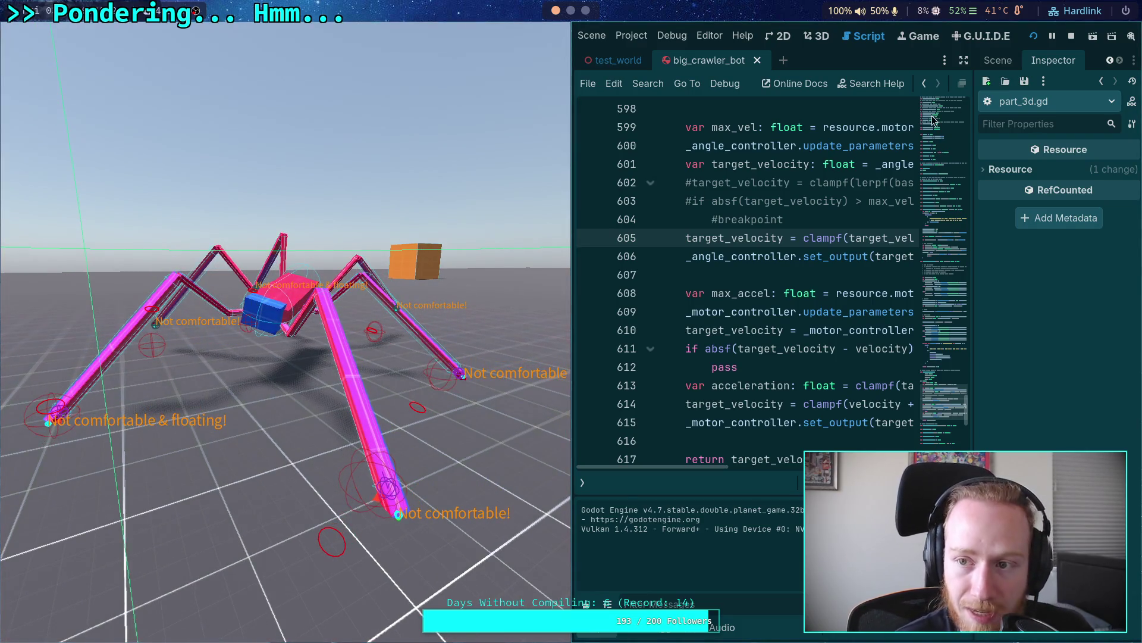
click(1071, 36)
click(576, 274)
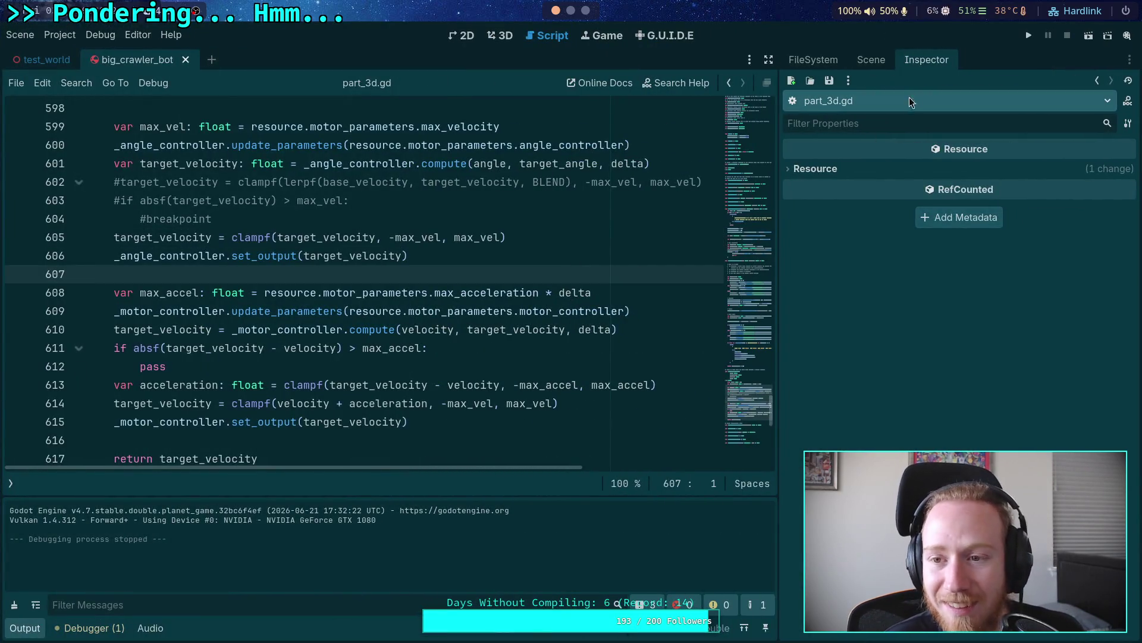
click(871, 60)
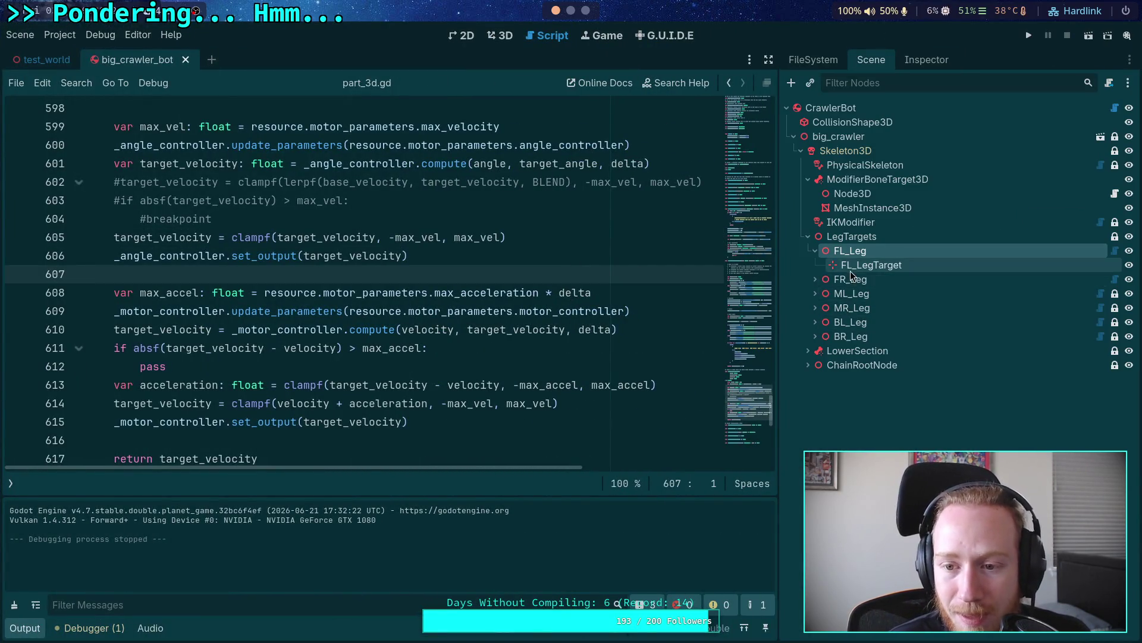
click(798, 59)
click(871, 60)
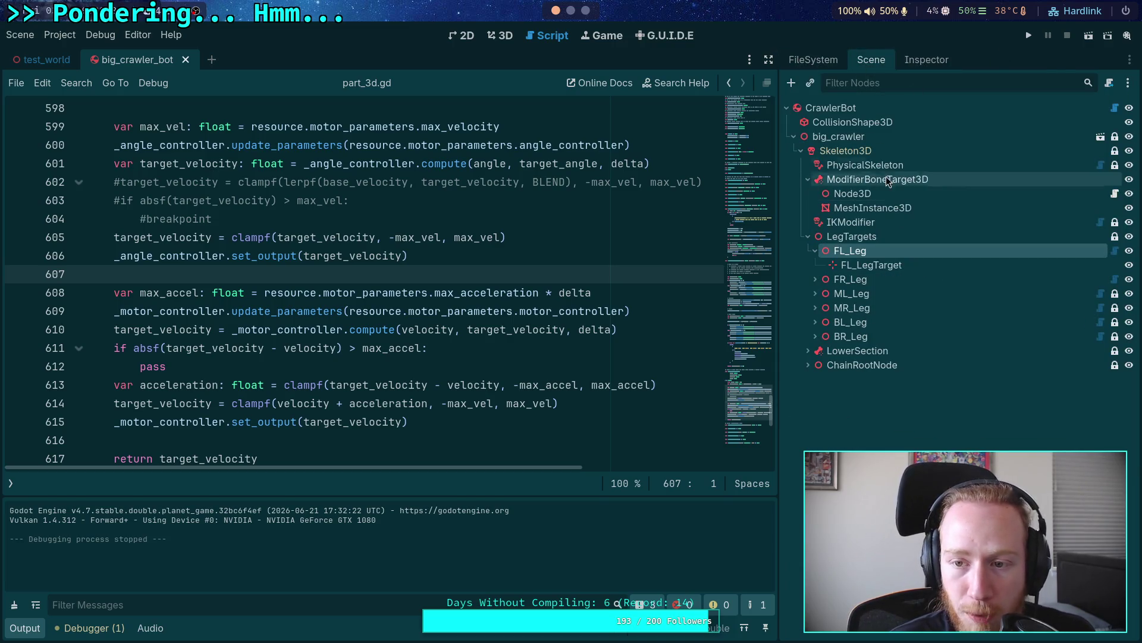
click(927, 59)
click(997, 357)
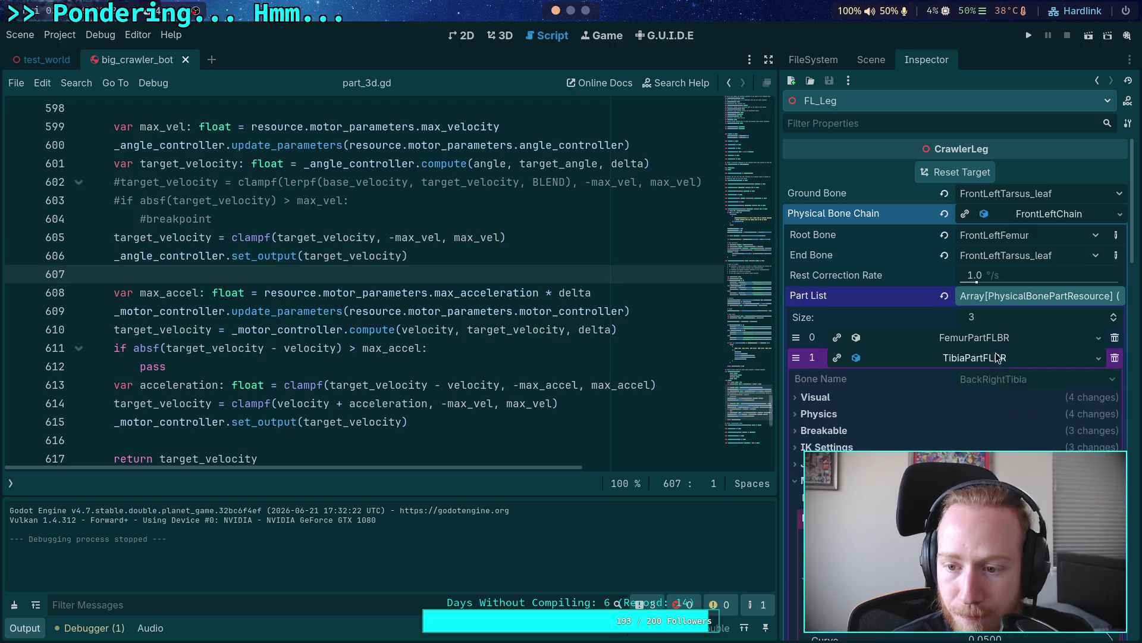
scroll(1005, 381, down, 10)
click(1031, 393)
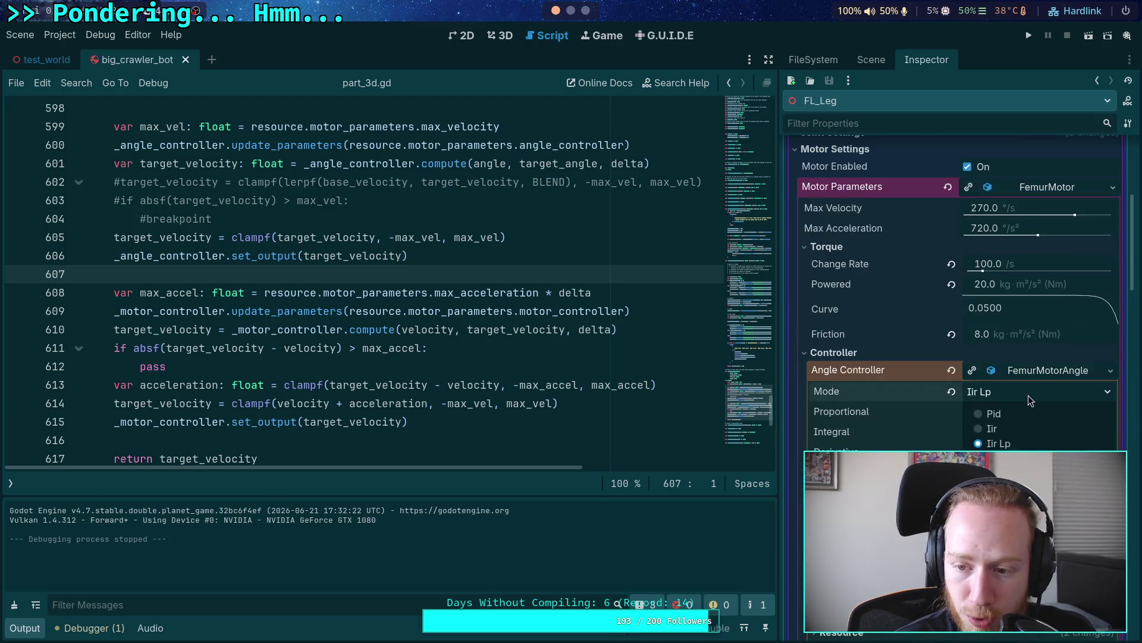
click(1019, 414)
click(1017, 433)
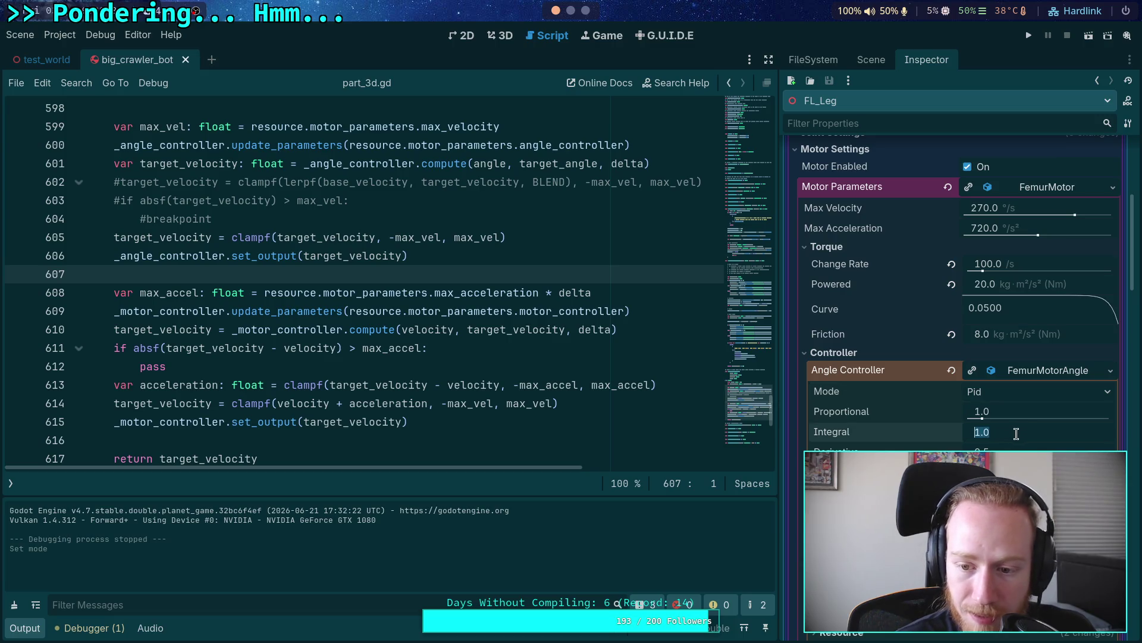
scroll(921, 420, down, 10)
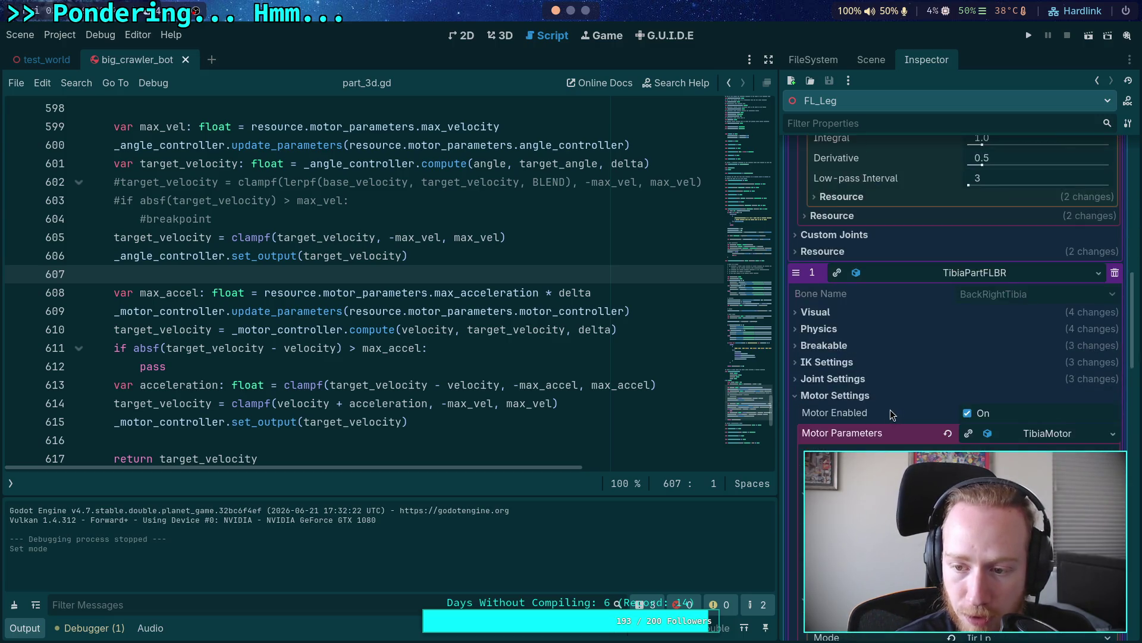
scroll(928, 429, down, 10)
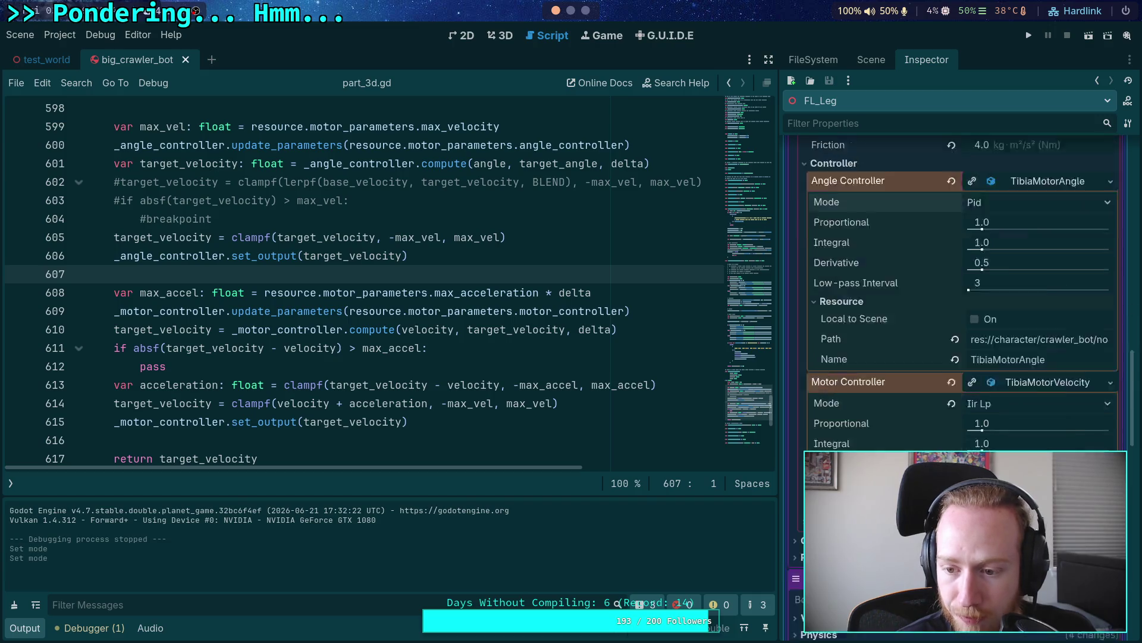
scroll(940, 443, down, 10)
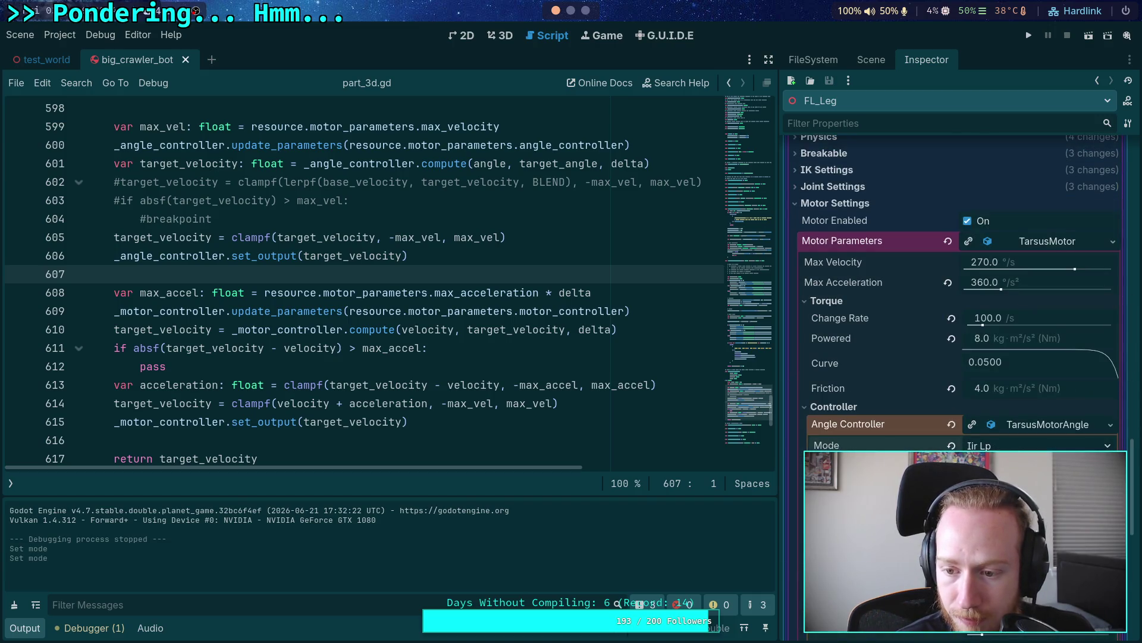
click(981, 467)
scroll(879, 464, down, 7)
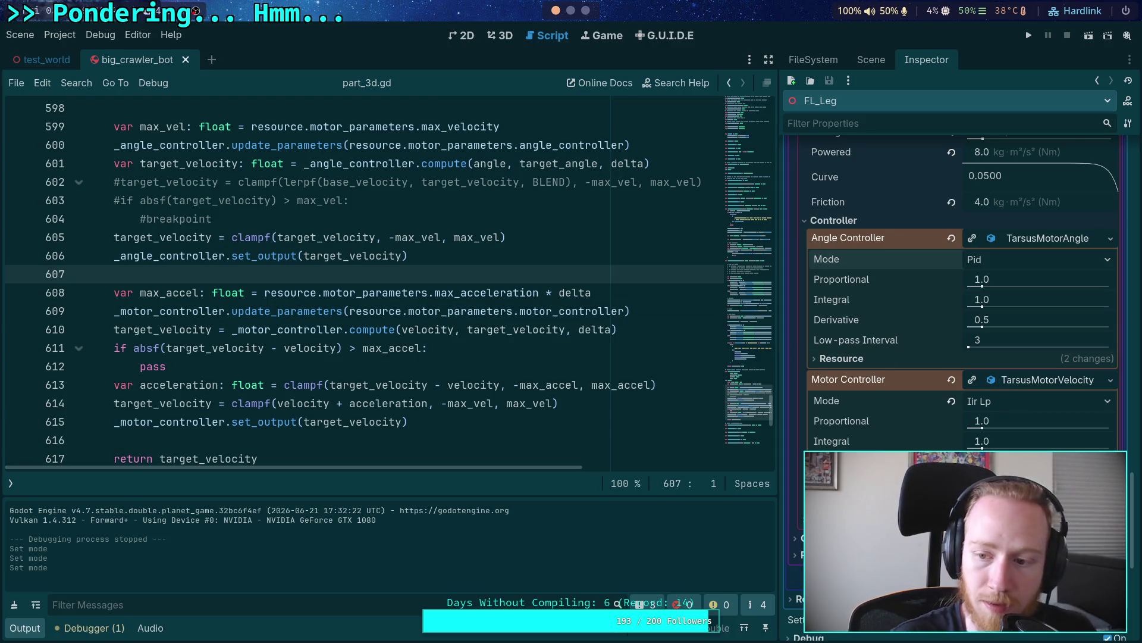
click(1029, 37)
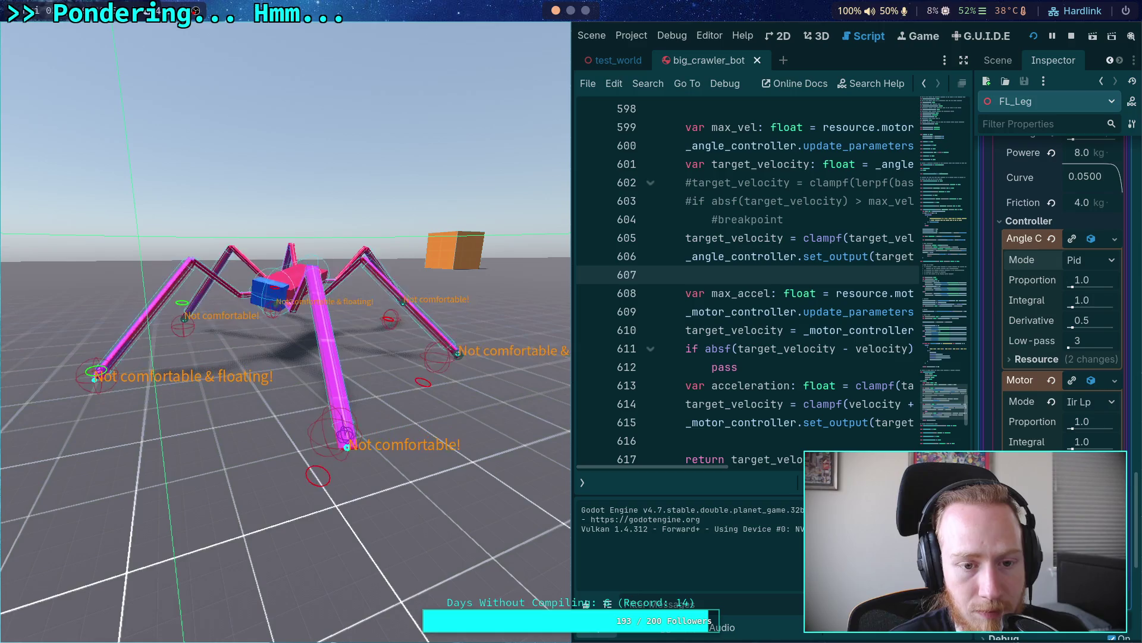
click(1072, 36)
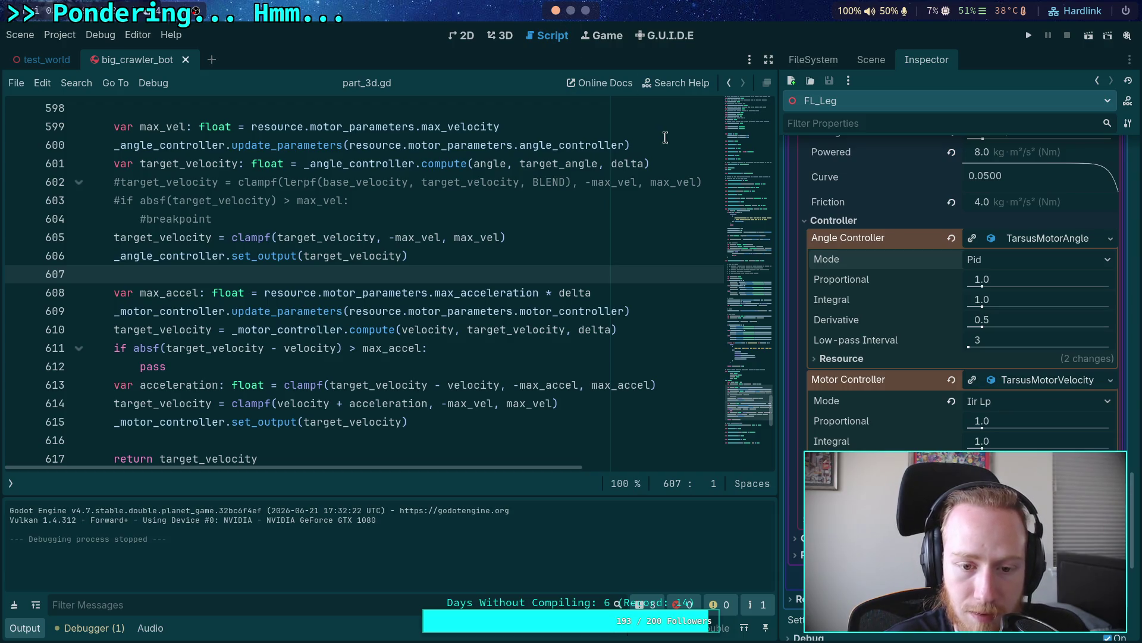
Step: From the GitHub commits list, open the 'Work on motor controller, rename to controller' commit
click(571, 16)
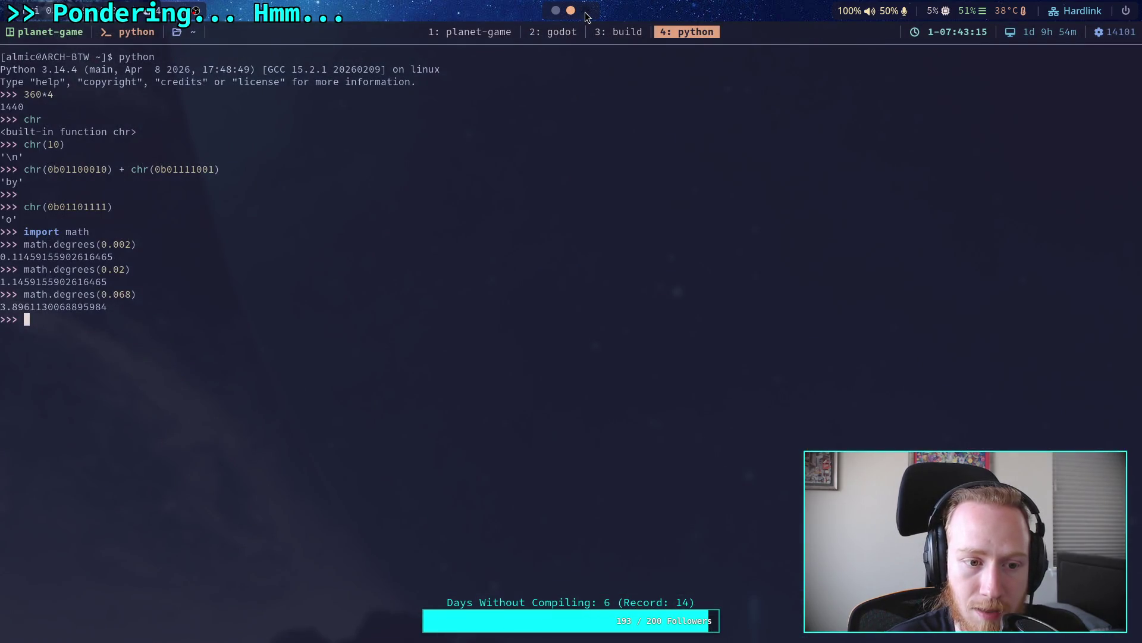
click(586, 10)
scroll(335, 299, down, 5)
scroll(334, 291, up, 5)
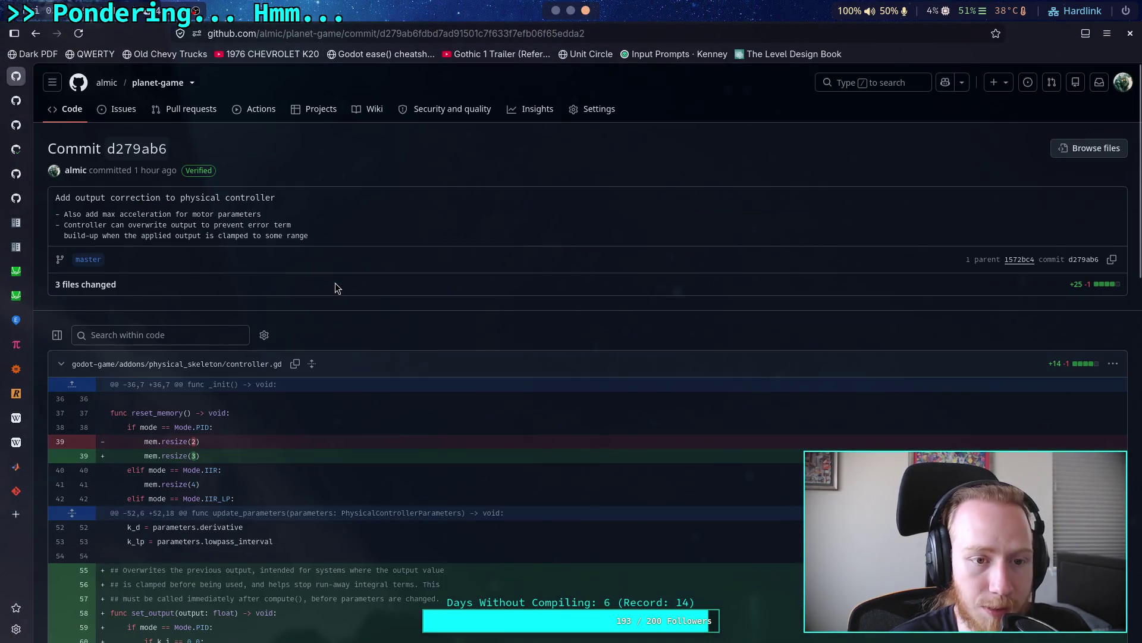
click(33, 31)
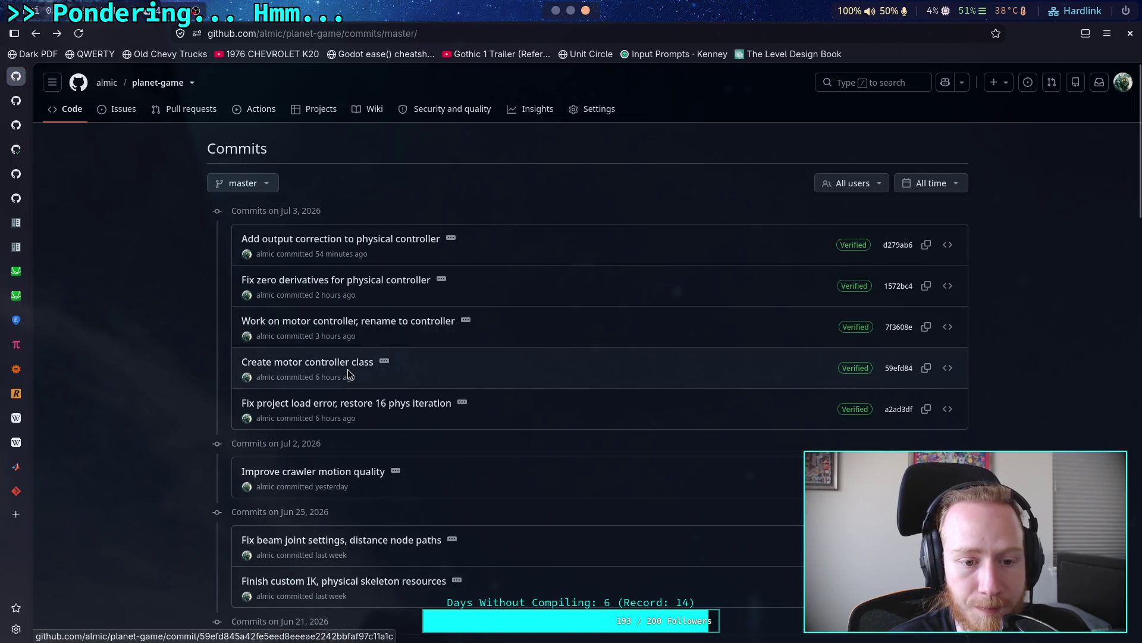
click(334, 323)
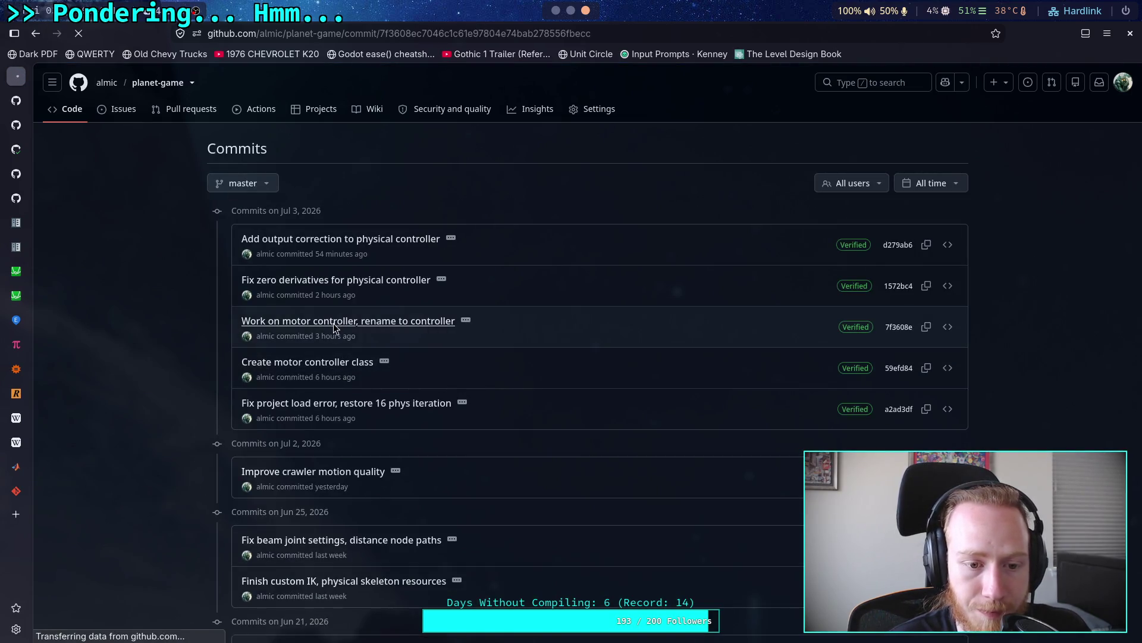
Step: Scroll through the commit's controller_parameters.gd diffs, then return to Godot
scroll(384, 327, down, 10)
scroll(385, 327, up, 7)
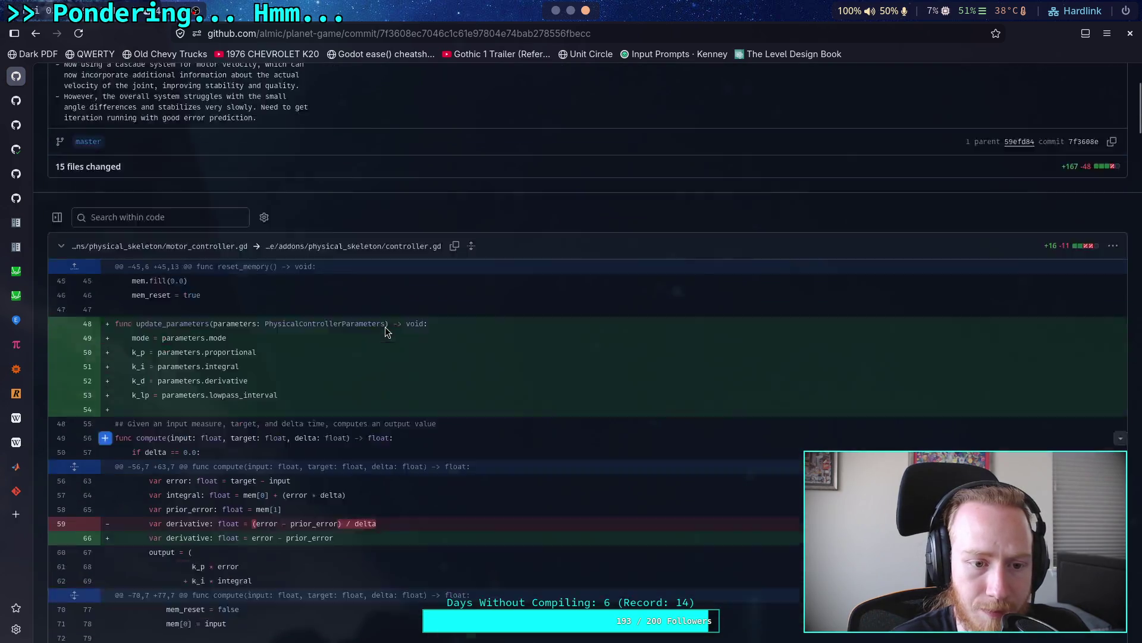
scroll(384, 327, up, 2)
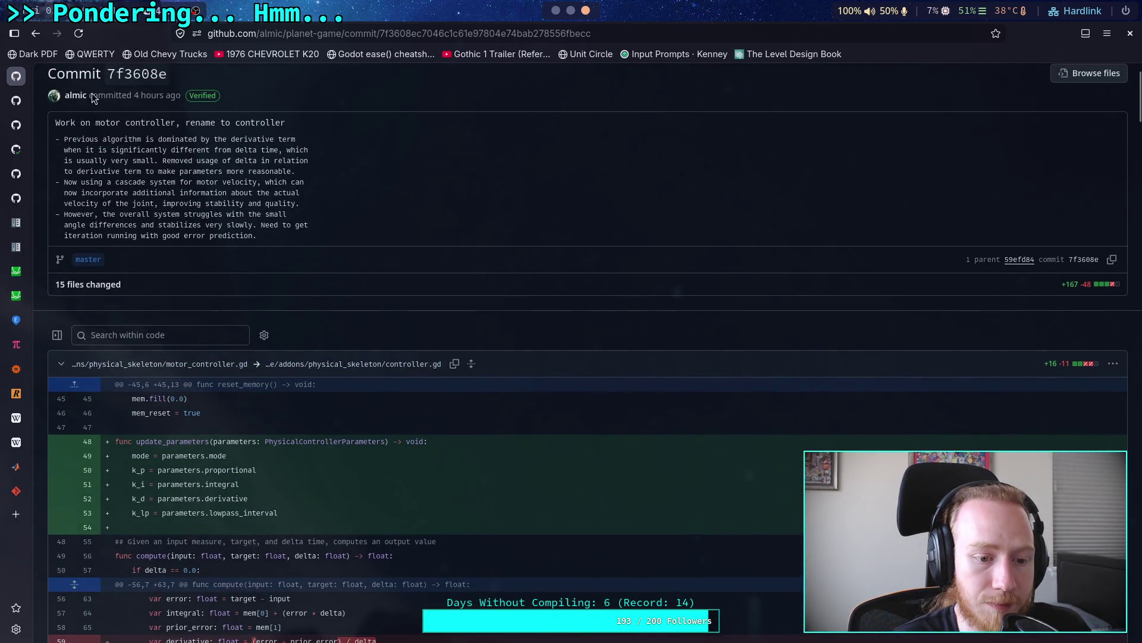
scroll(317, 345, down, 20)
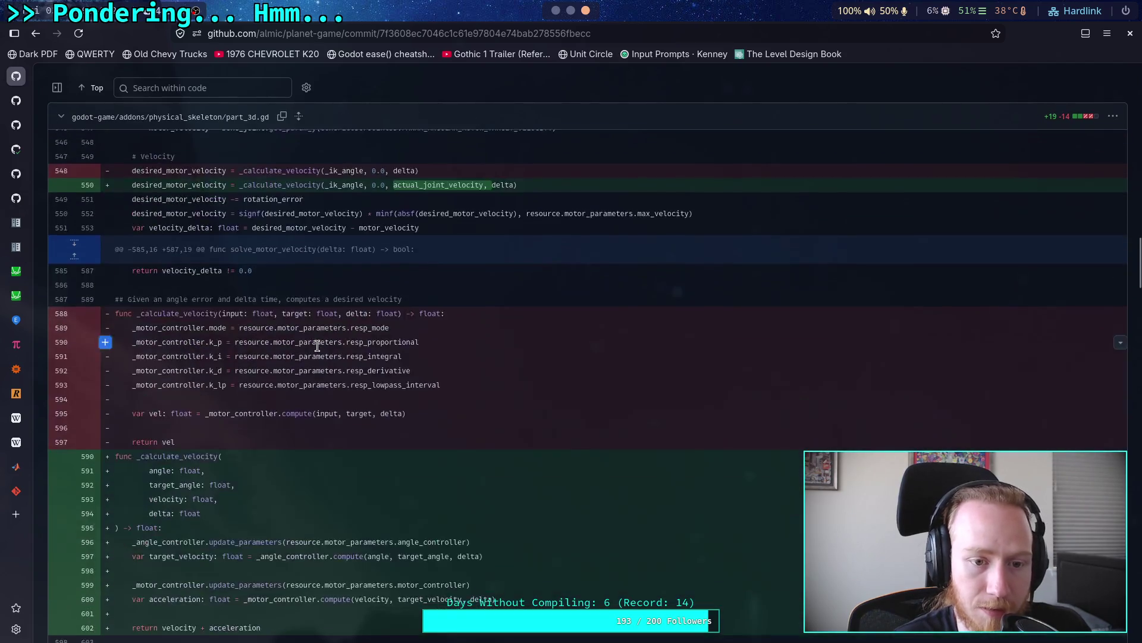
scroll(318, 345, up, 5)
scroll(318, 346, up, 10)
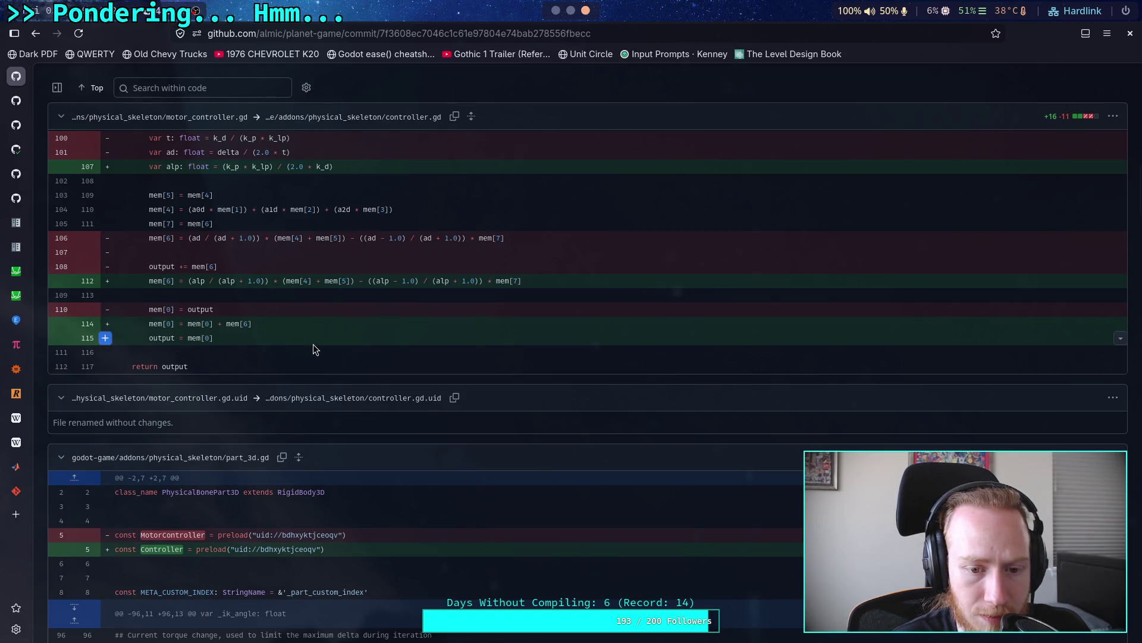
scroll(304, 334, down, 15)
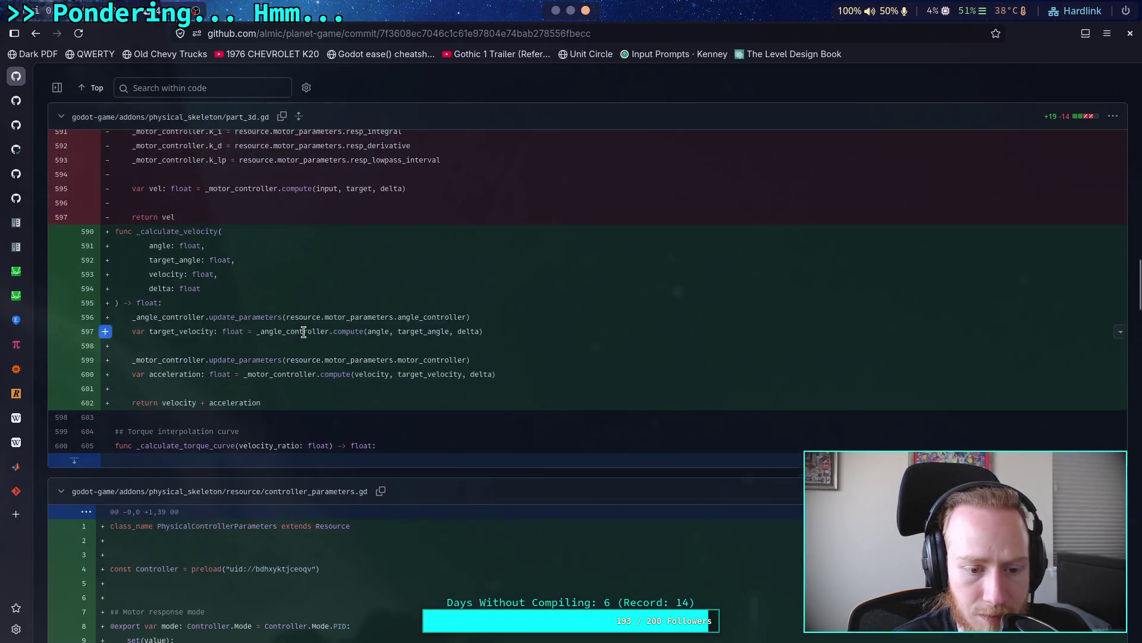
scroll(305, 334, down, 6)
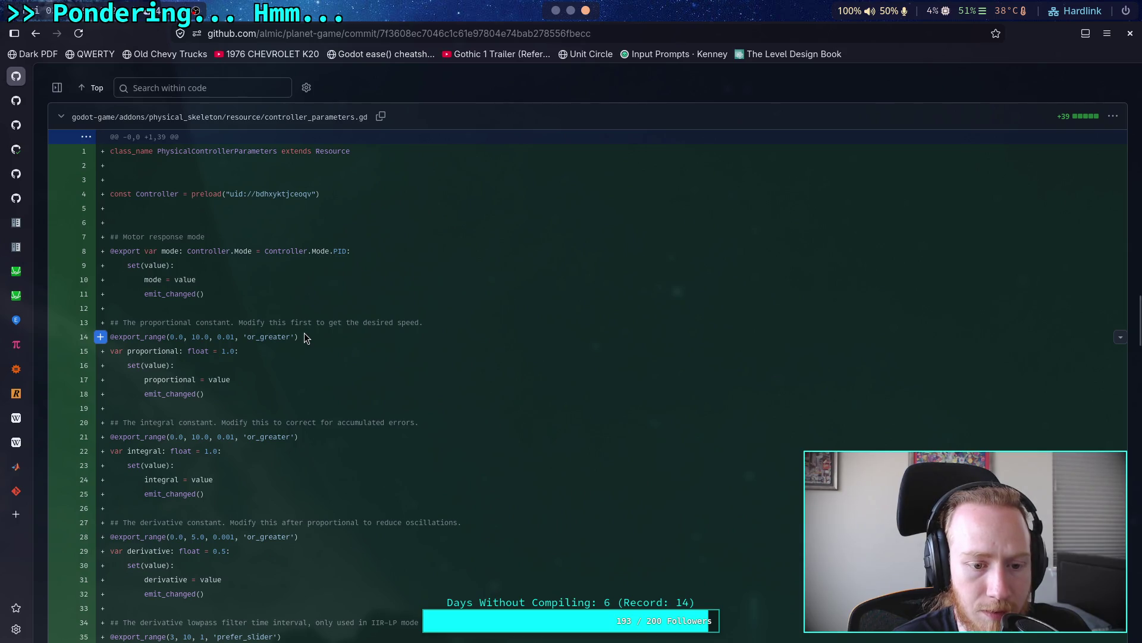
scroll(305, 337, down, 4)
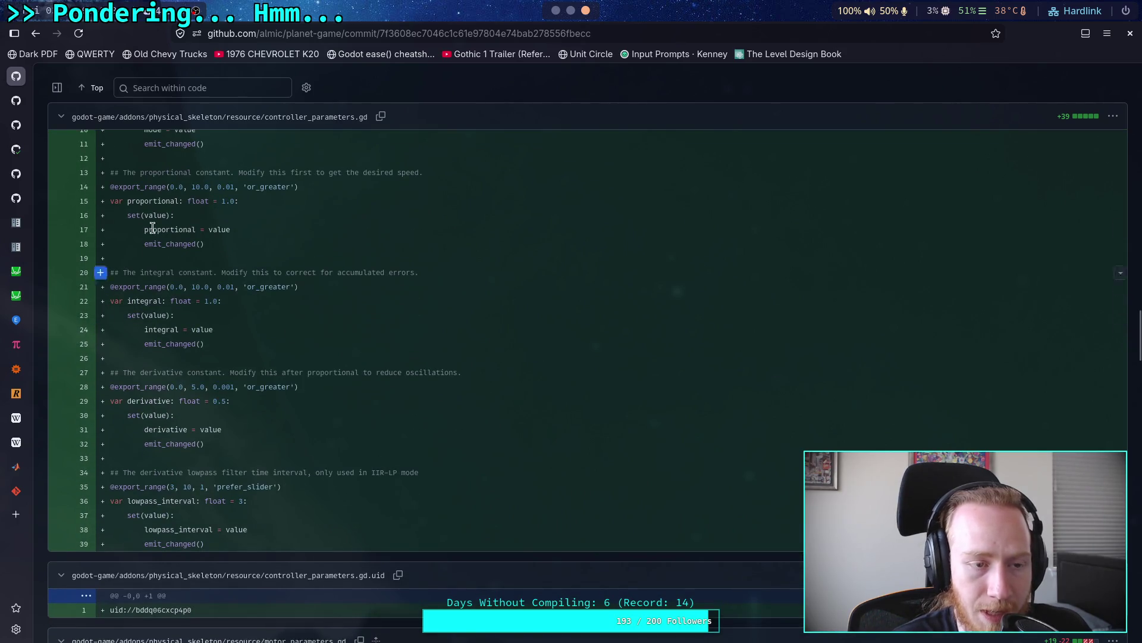
click(555, 10)
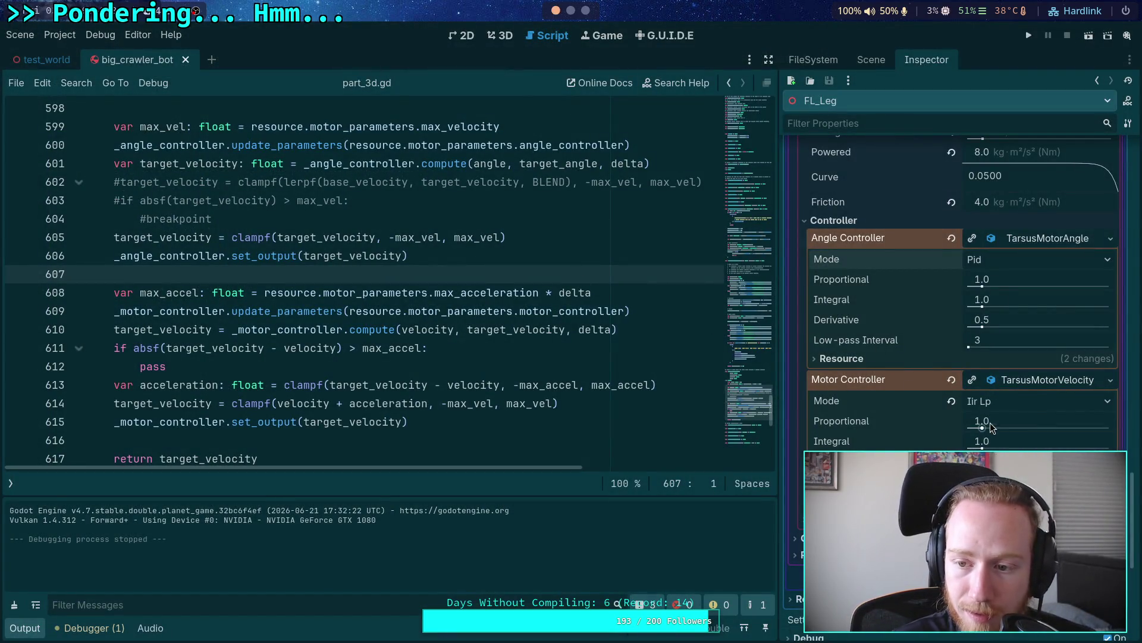
Step: Set the tarsus and tibia angle controllers' Proportional gain from 1.0 to 5
click(1019, 281)
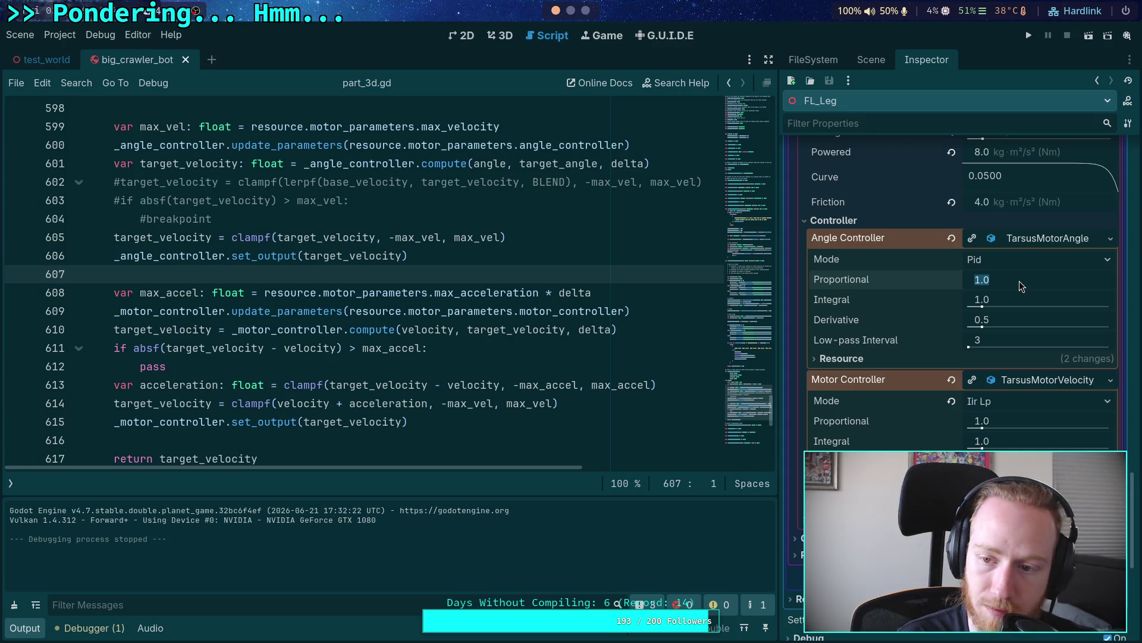
text(5)
key(Return)
scroll(985, 363, up, 10)
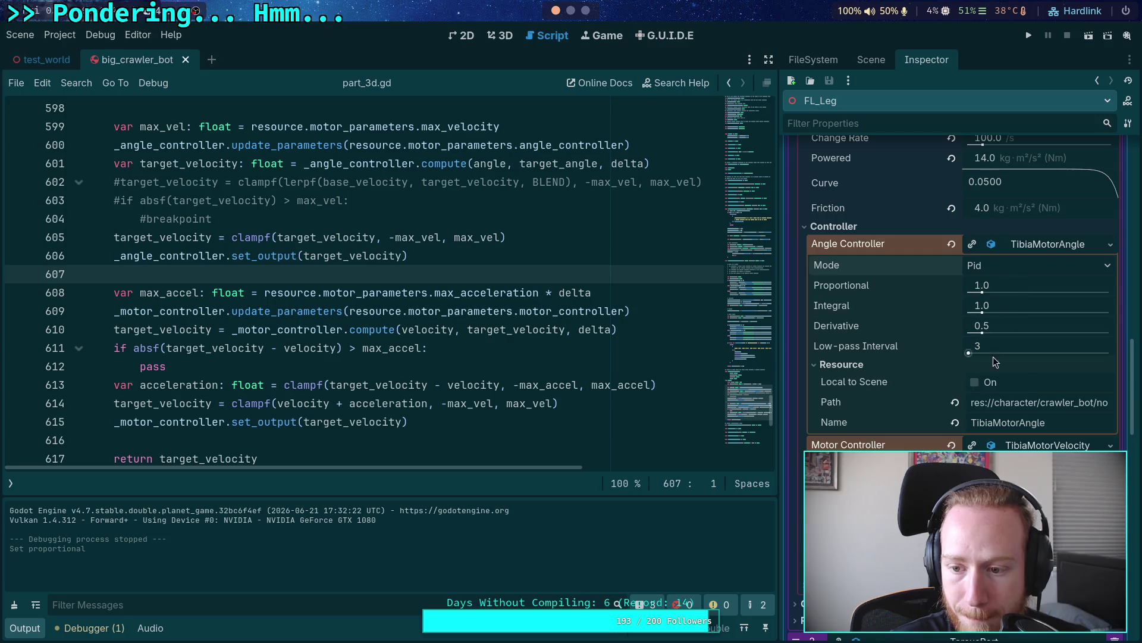
click(963, 366)
click(1009, 283)
text(5)
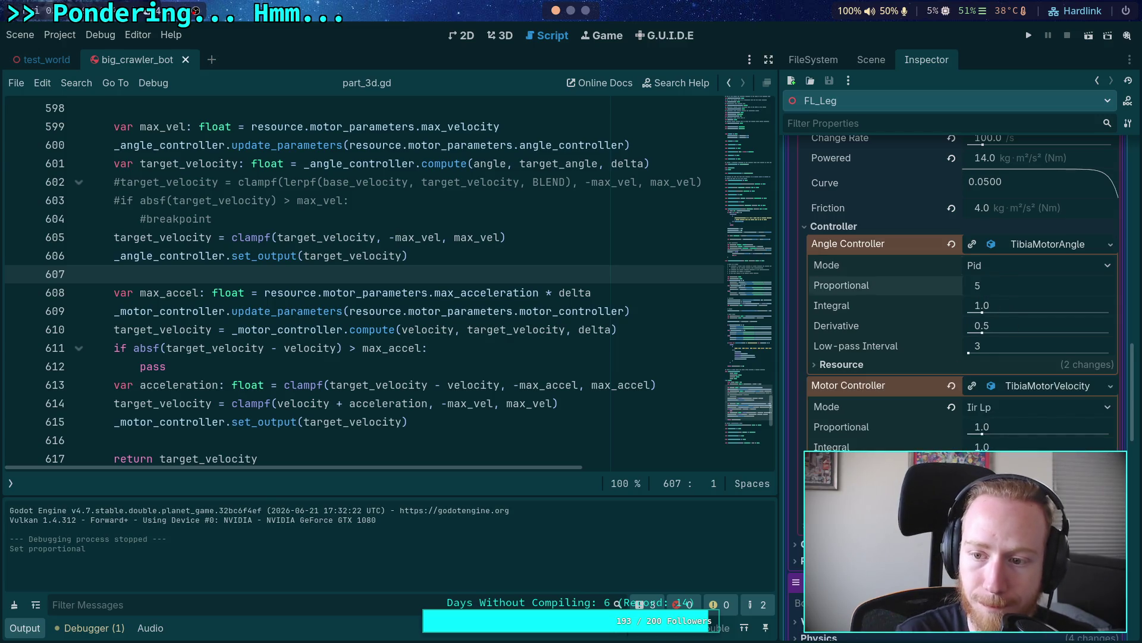
key(Return)
Step: Raise the femur angle controller's Proportional to 5.0, then test-run and stop the crawler
scroll(906, 441, down, 5)
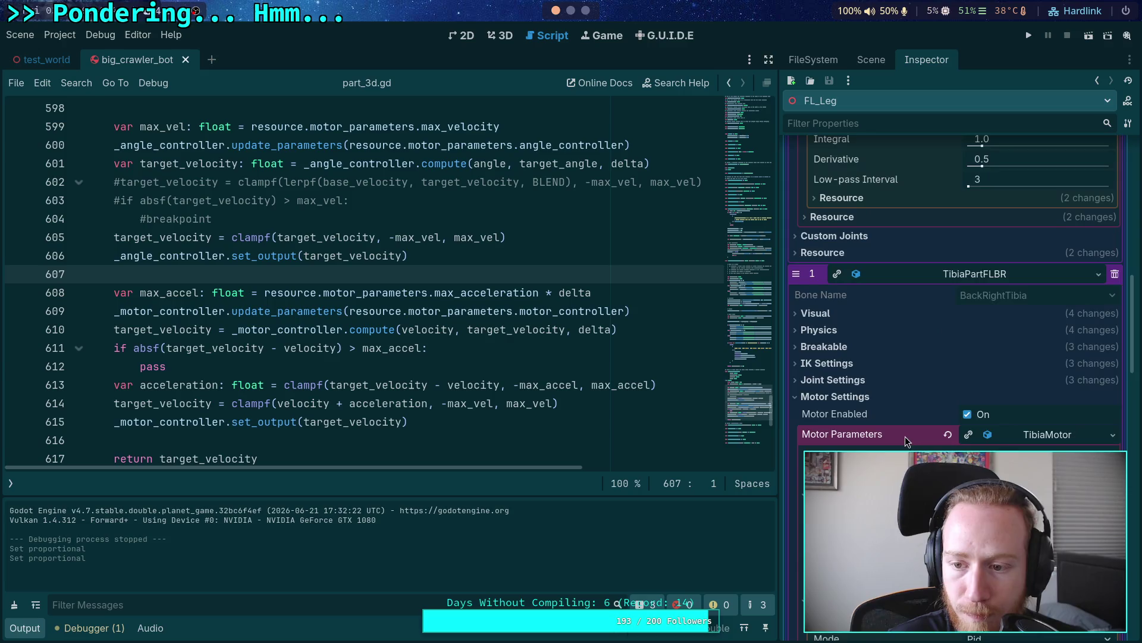
scroll(906, 441, up, 6)
click(1012, 352)
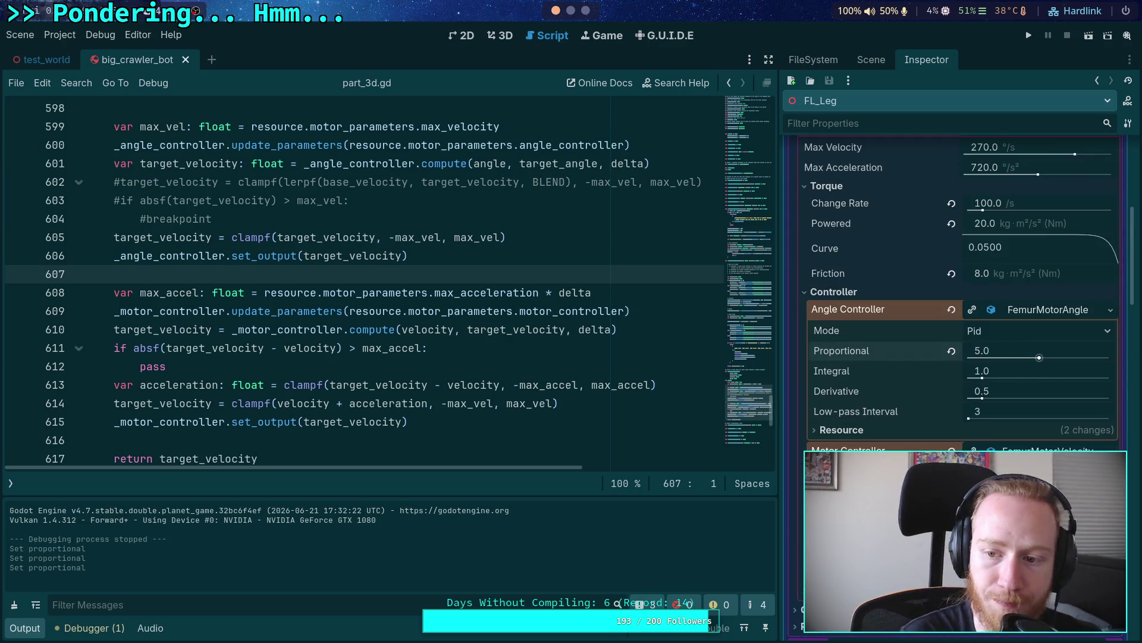
click(1030, 35)
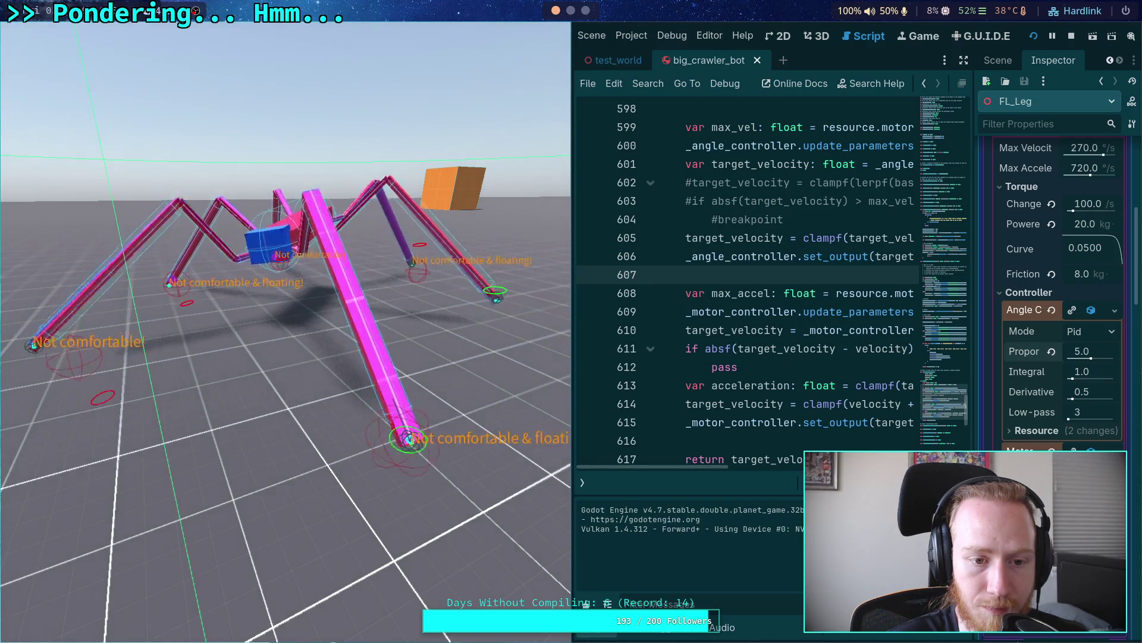
click(1072, 36)
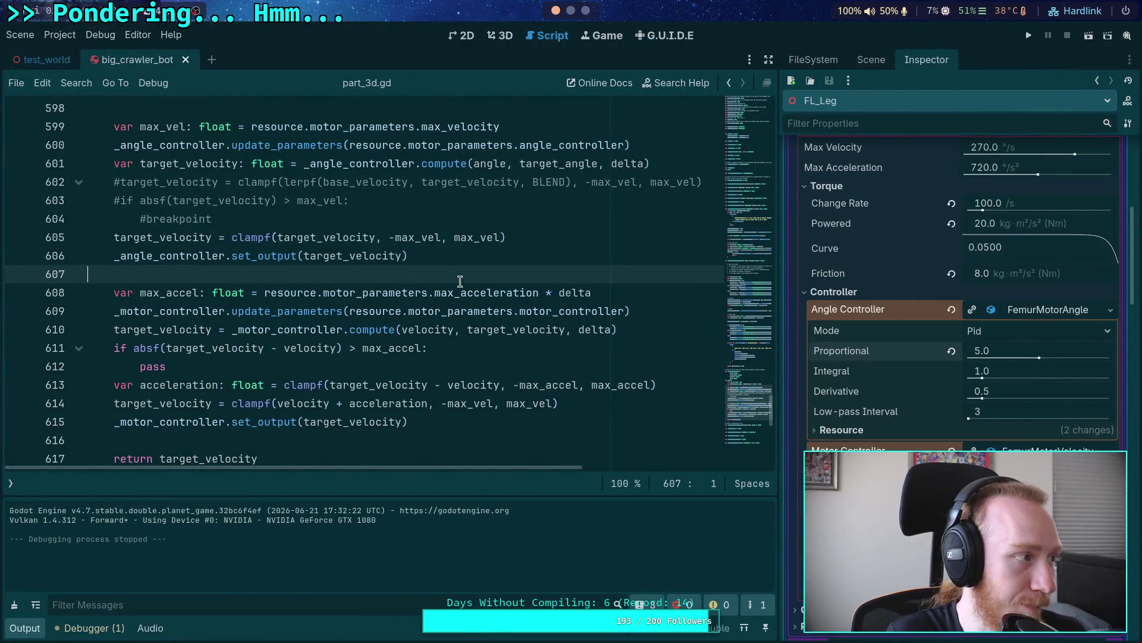
Step: Page through the planet-game git diff to its end, where error_correction changes from 0.8 to 0.9
key(alt+Tab)
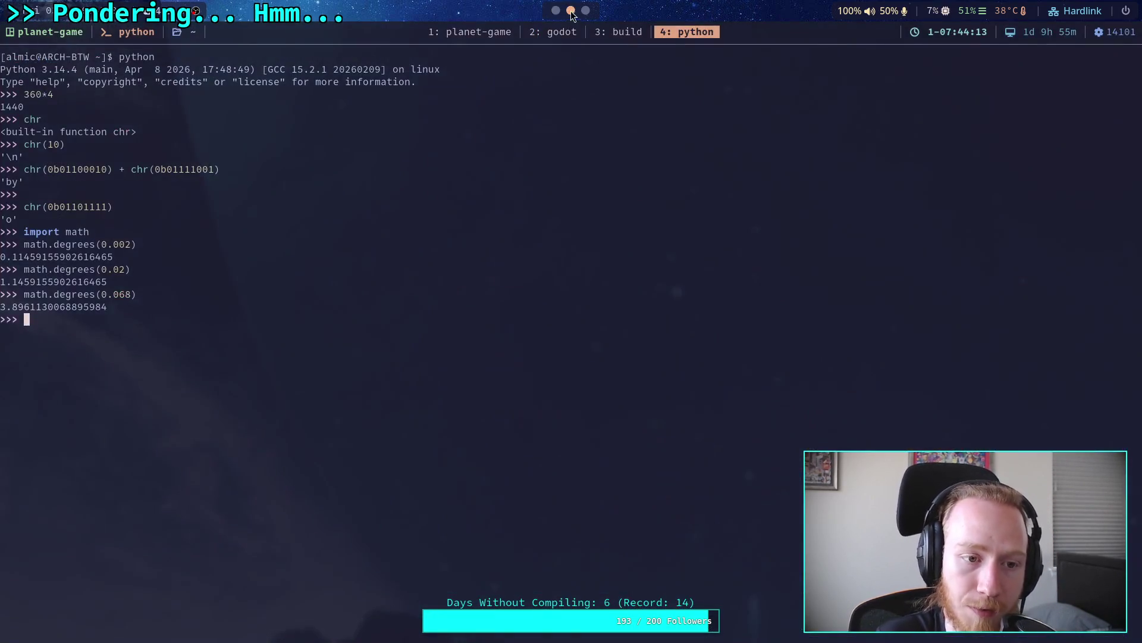
click(560, 31)
click(497, 31)
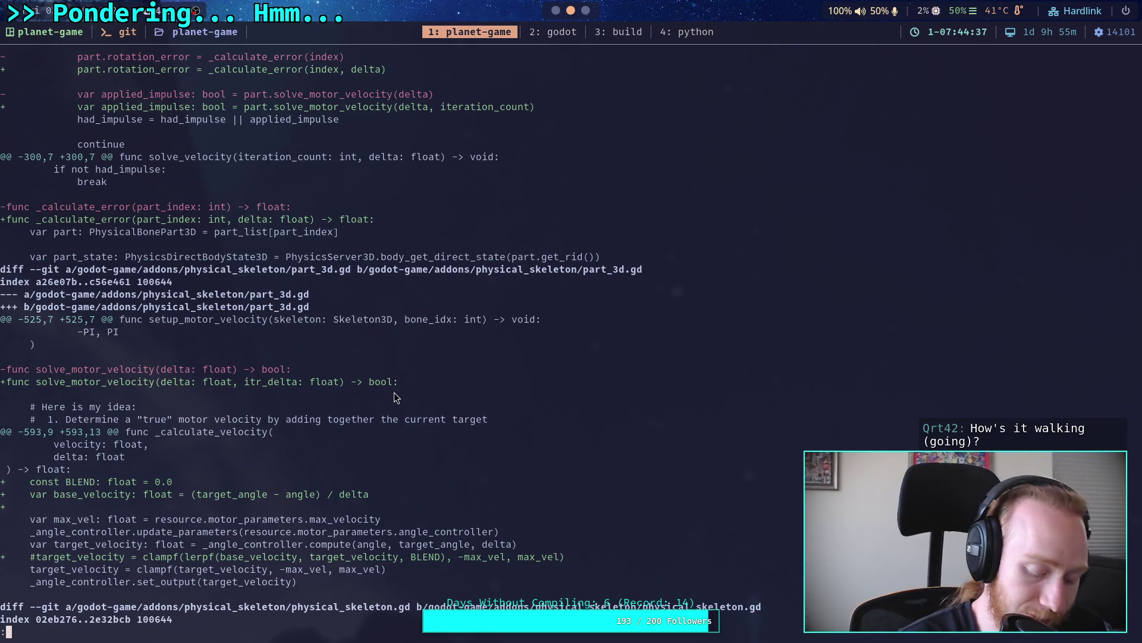
key(k)
key(k)
key(k)
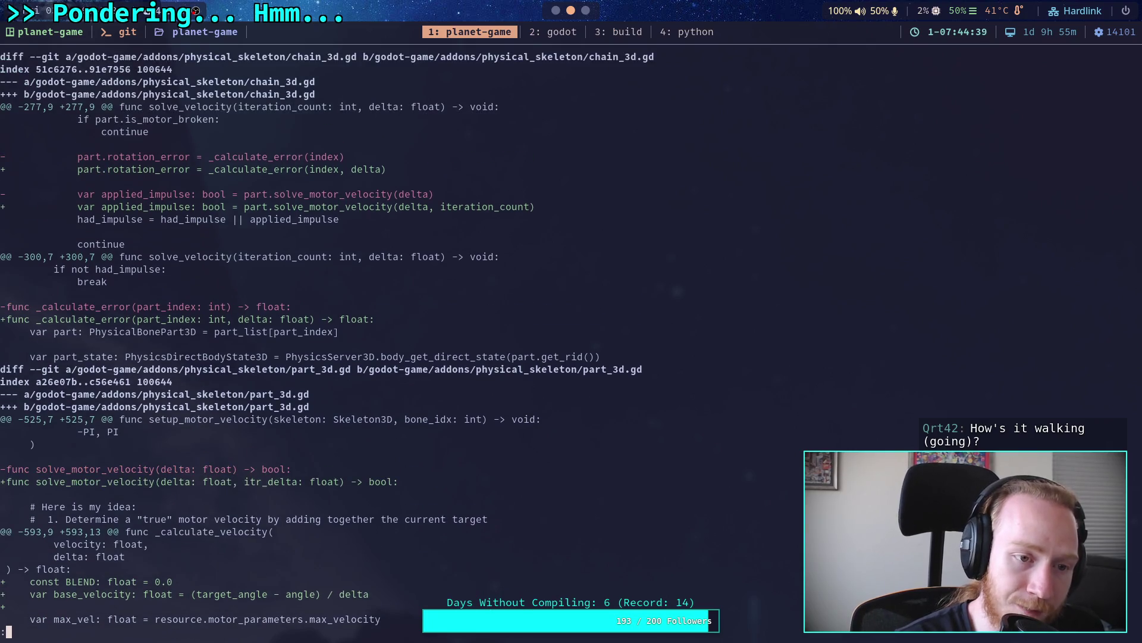
key(j)
key(j)
key(j)
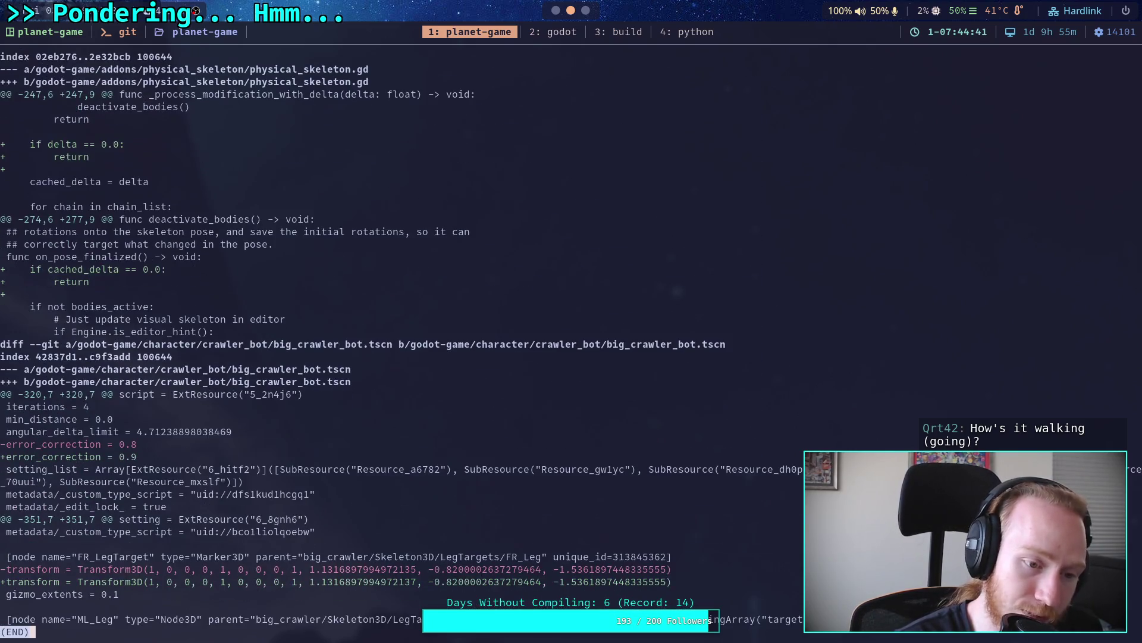